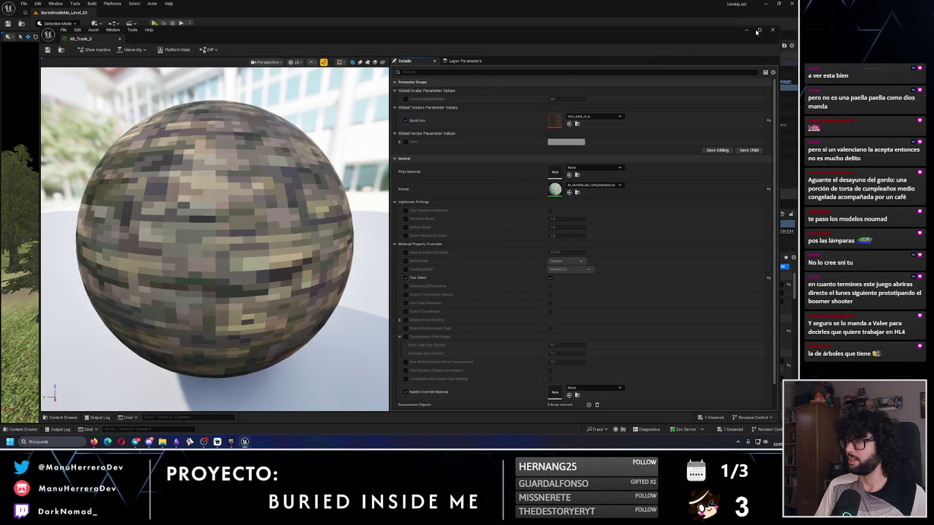
# Name the new material instance MI_Trunk_4, set its BaseColor to tree_bark_rt_b_1, and save it.
pyautogui.click(773, 29)
pyautogui.press('Return')
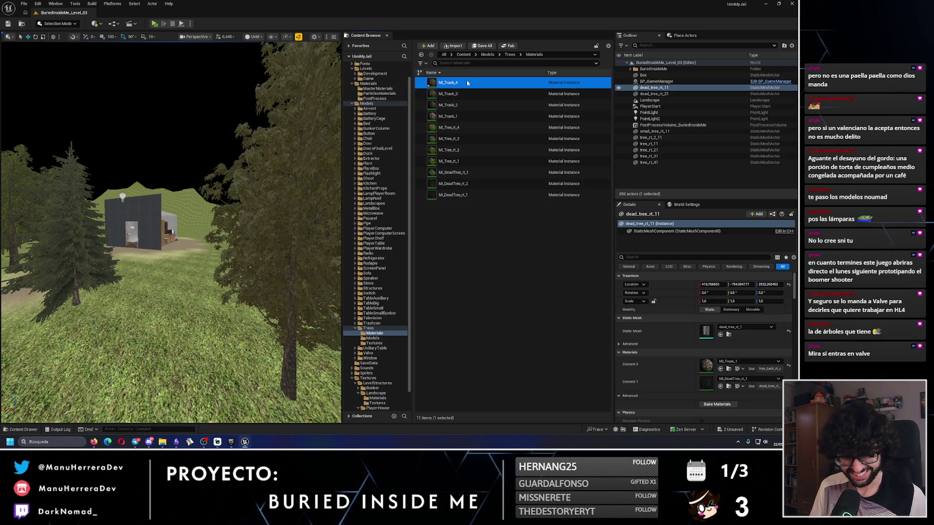
pyautogui.doubleClick(467, 83)
pyautogui.click(594, 116)
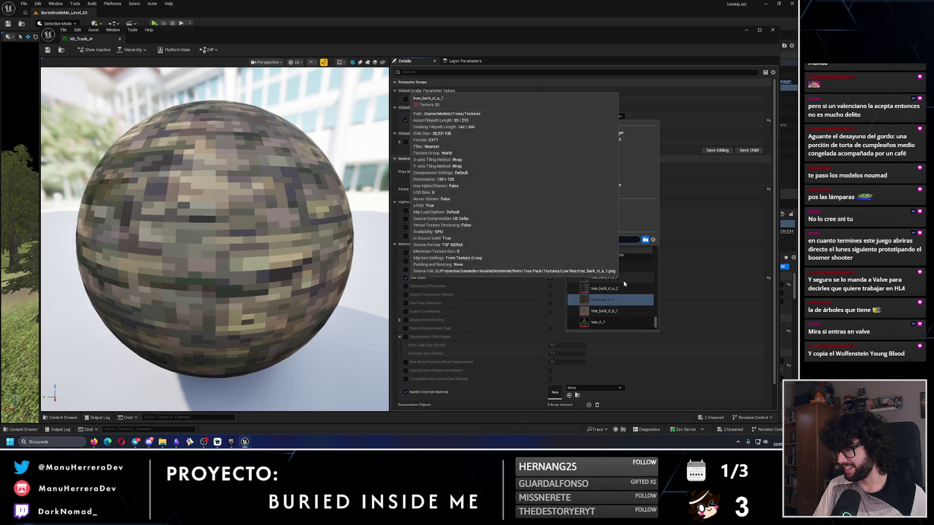
pyautogui.click(604, 271)
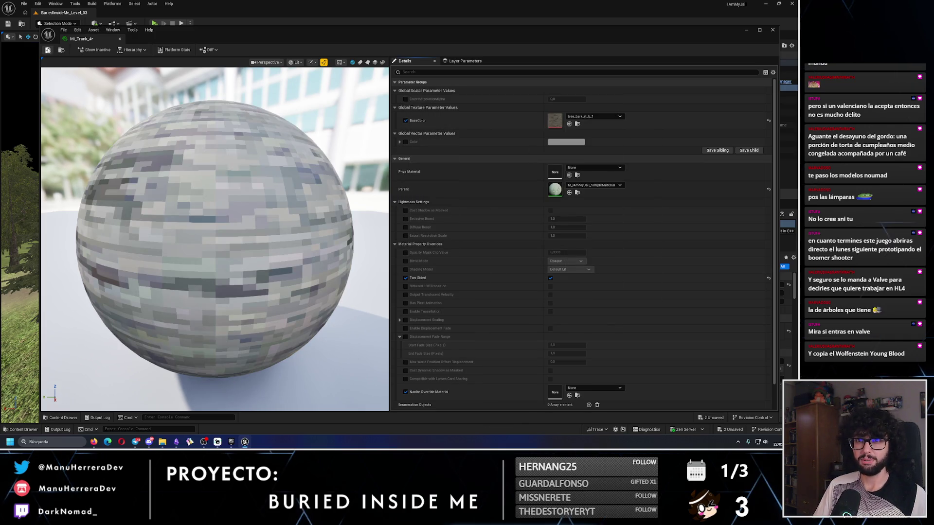
pyautogui.click(48, 50)
pyautogui.click(772, 30)
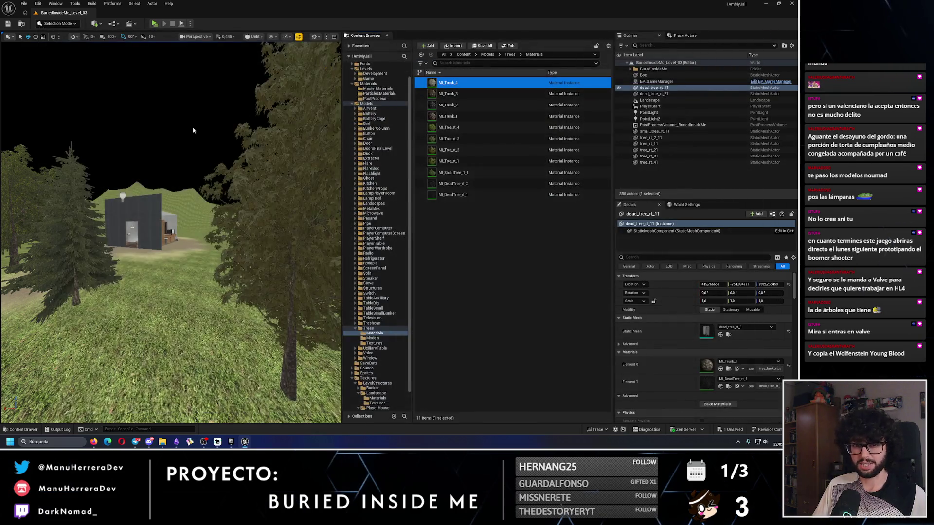
# Try MI_Trunk_2, 3 and 4 on the dead tree trunk, save the level, then apply MI_Trunk_1.
pyautogui.press('w')
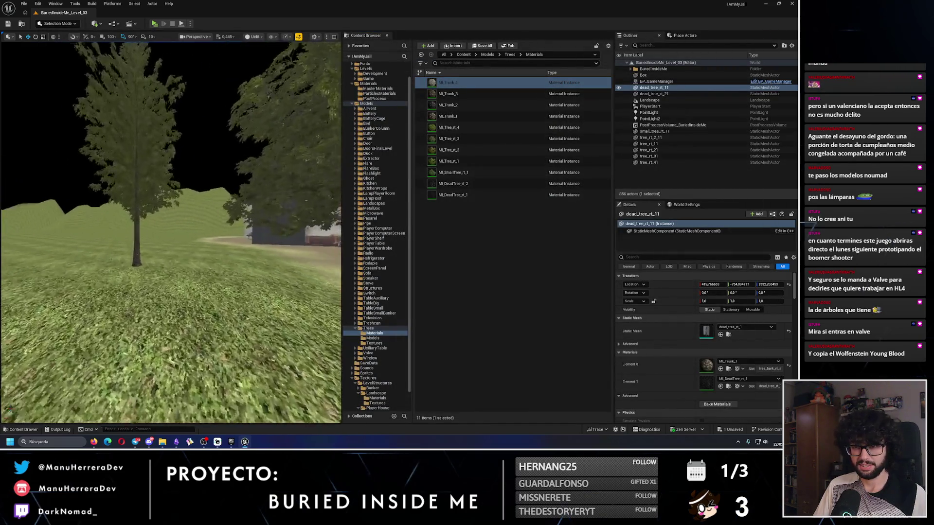
pyautogui.moveTo(448, 105); pyautogui.dragTo(160, 205)
pyautogui.moveTo(448, 94); pyautogui.dragTo(171, 195)
pyautogui.moveTo(460, 87); pyautogui.dragTo(183, 195)
pyautogui.moveTo(444, 106)
pyautogui.mouseDown()
pyautogui.moveTo(149, 219)
pyautogui.moveTo(160, 207)
pyautogui.moveTo(194, 223)
pyautogui.mouseUp()
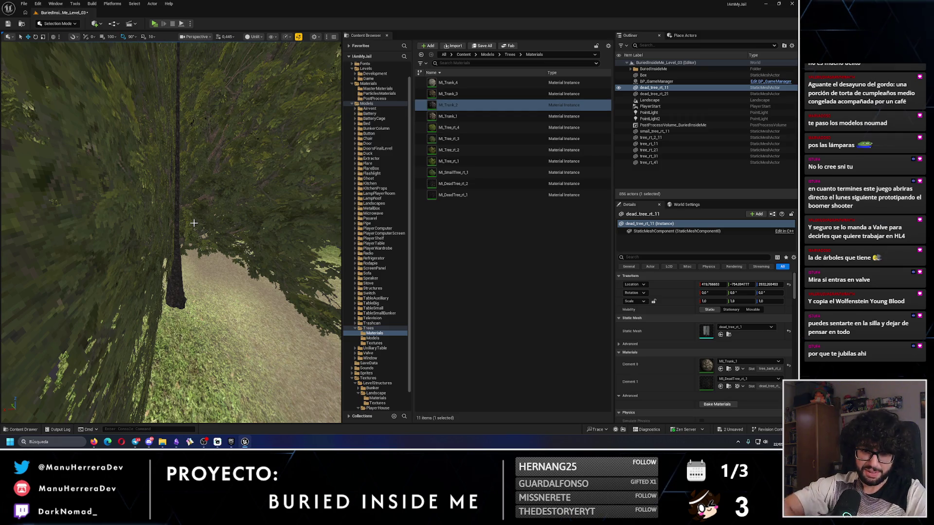
pyautogui.hotkey('ctrl', 's')
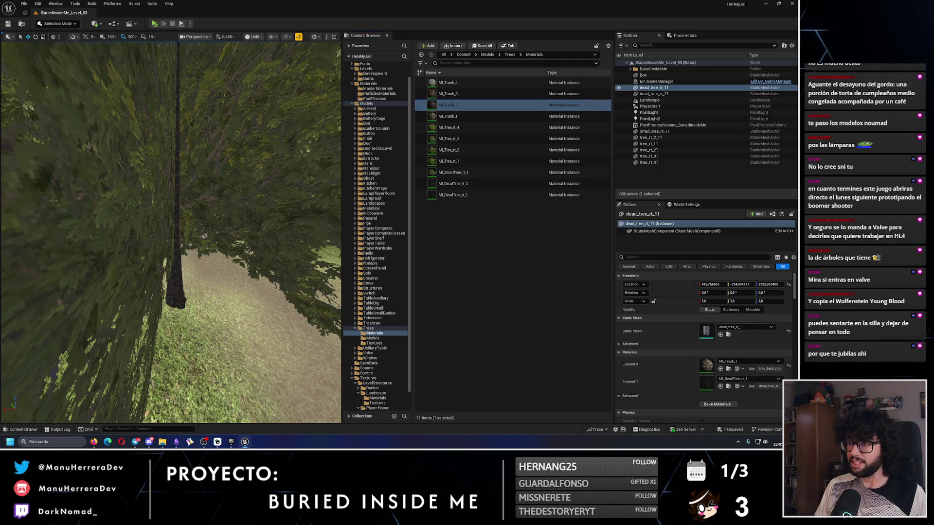
pyautogui.moveTo(448, 116)
pyautogui.mouseDown()
pyautogui.moveTo(325, 150)
pyautogui.moveTo(198, 229)
pyautogui.mouseUp()
pyautogui.press('d')
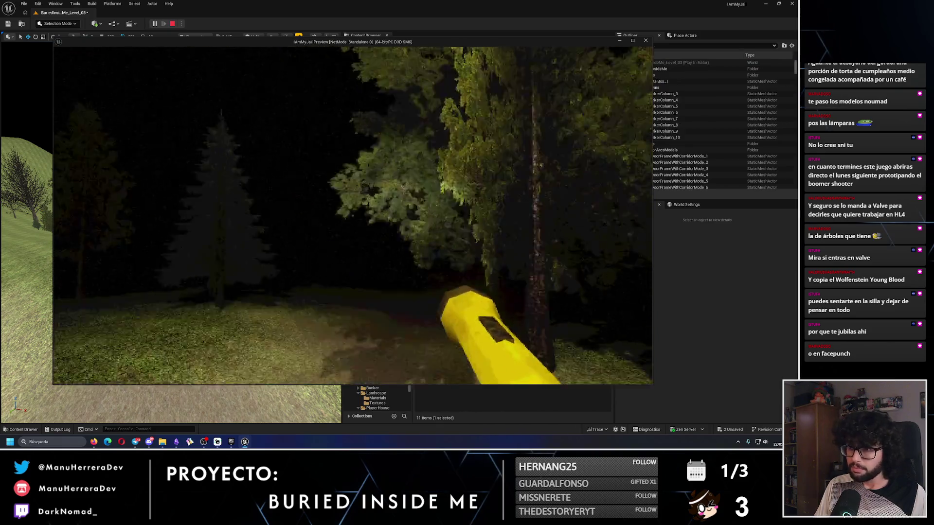
pyautogui.press('w')
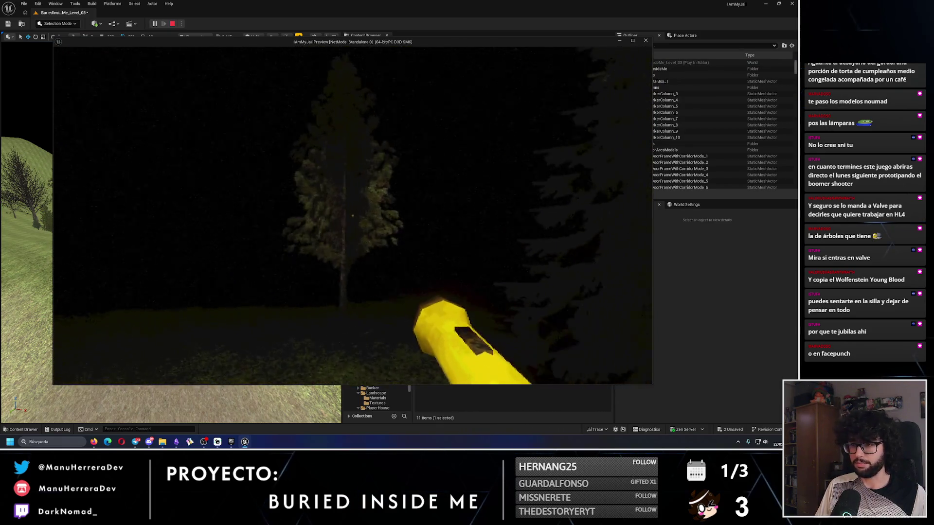
pyautogui.hotkey('shift', 'w')
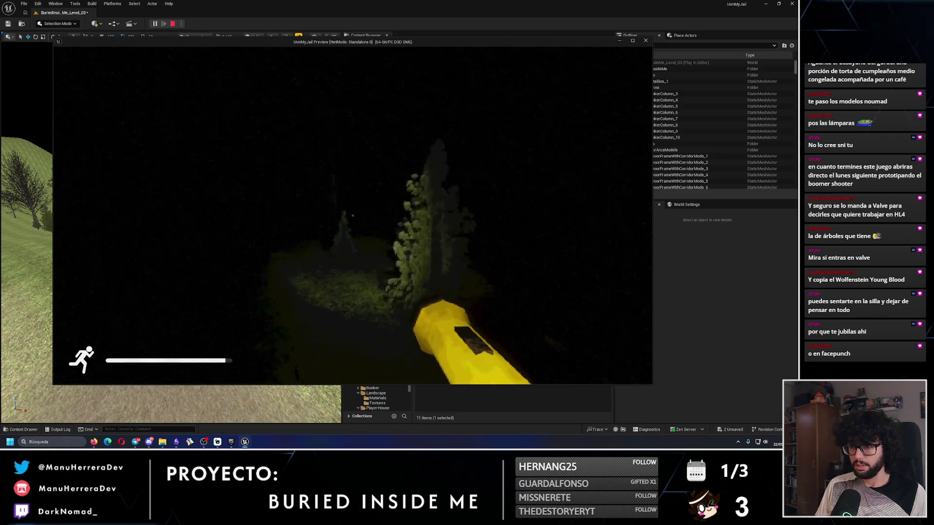
pyautogui.hotkey('shift', 'w')
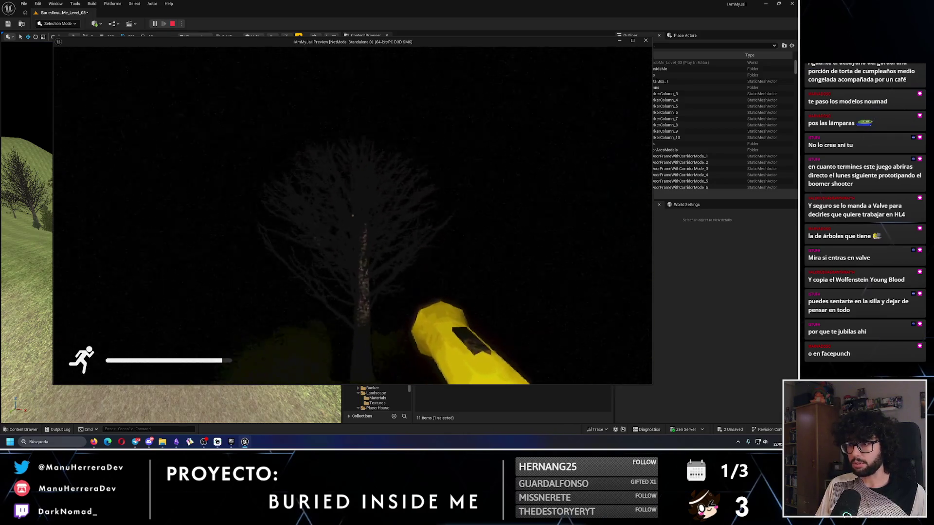
pyautogui.press('Escape')
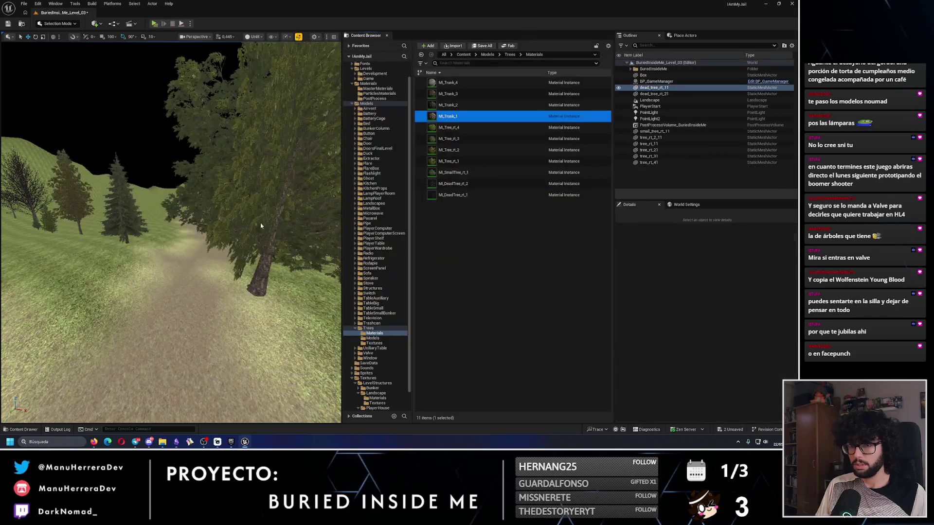
pyautogui.press('f')
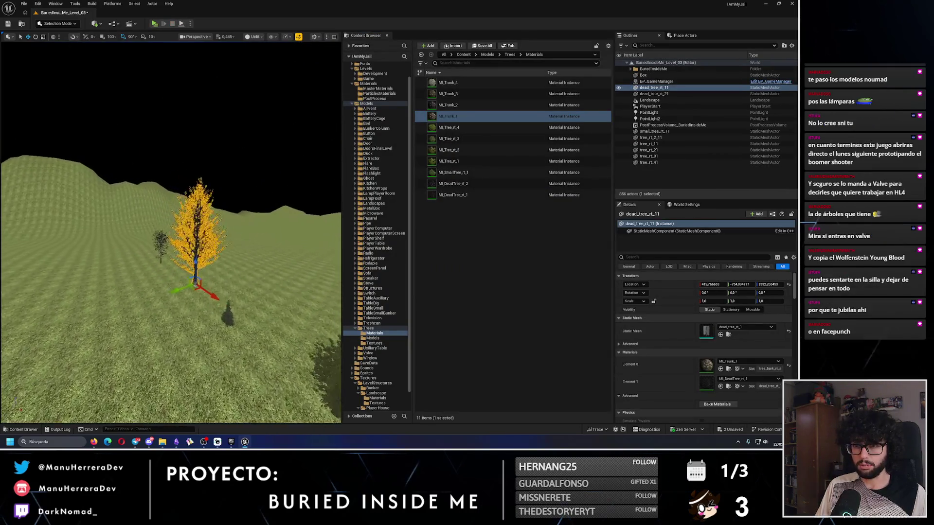
pyautogui.hotkey('alt', 'p')
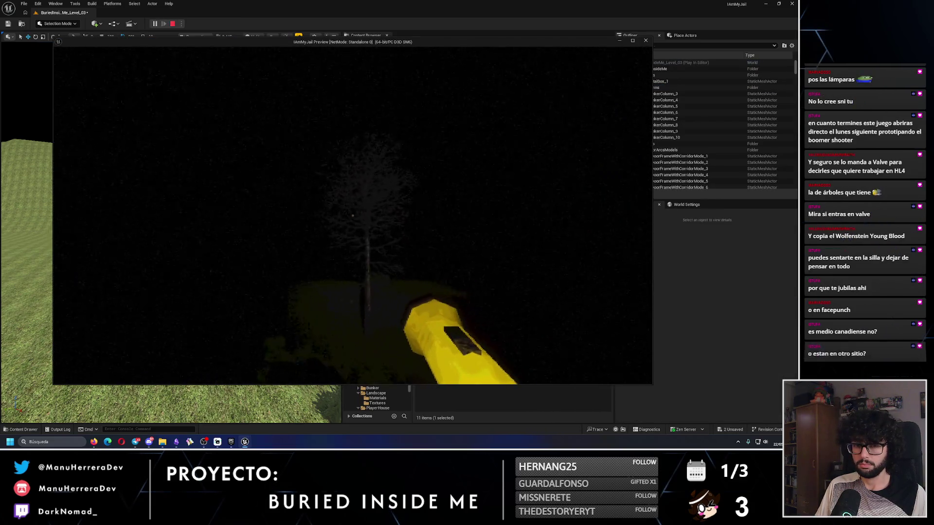
pyautogui.hotkey('shift', 'w')
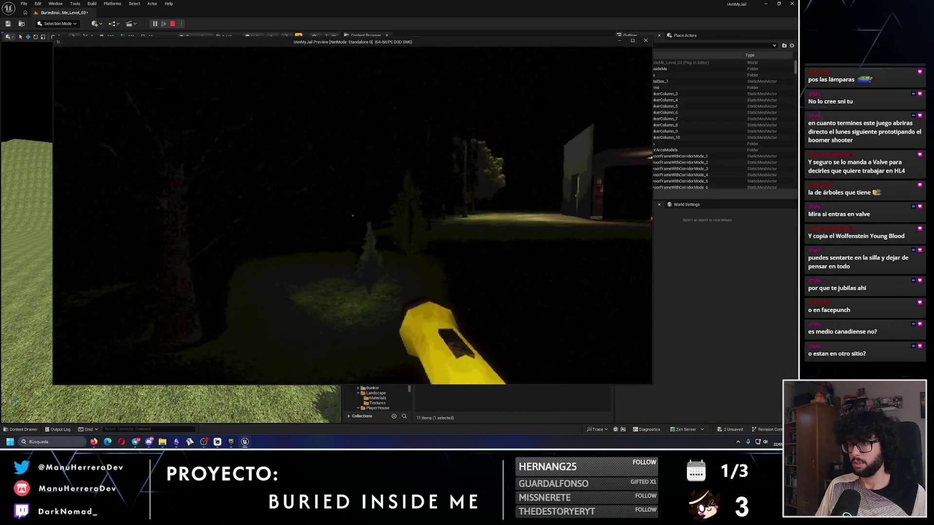
pyautogui.hotkey('shift', 'w')
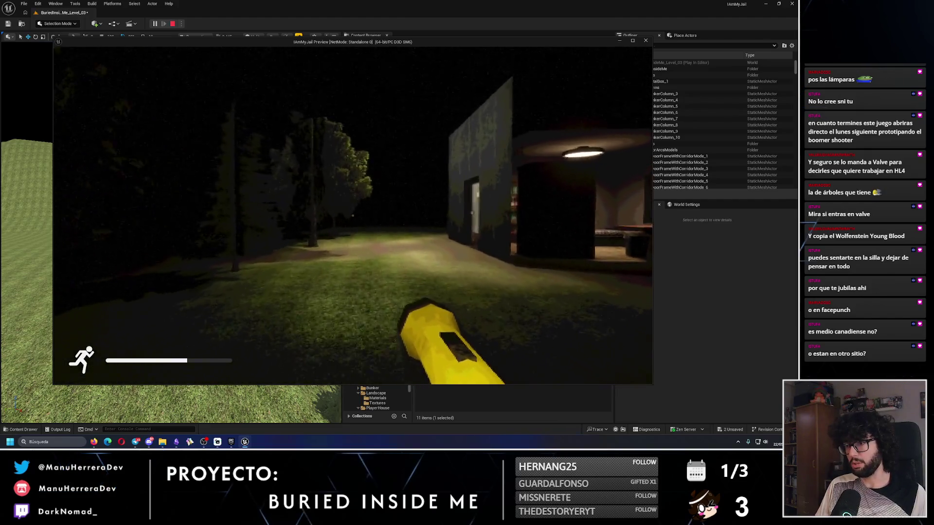
pyautogui.press('w')
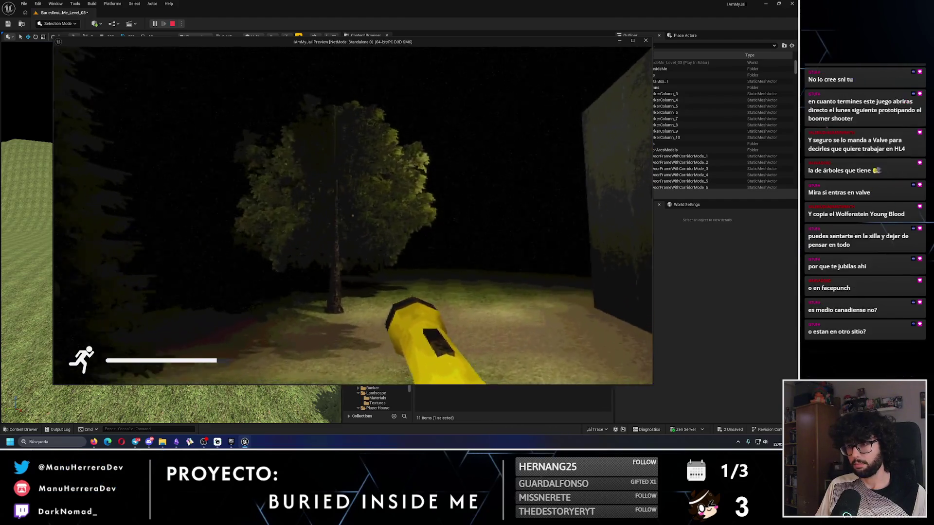
pyautogui.press('w')
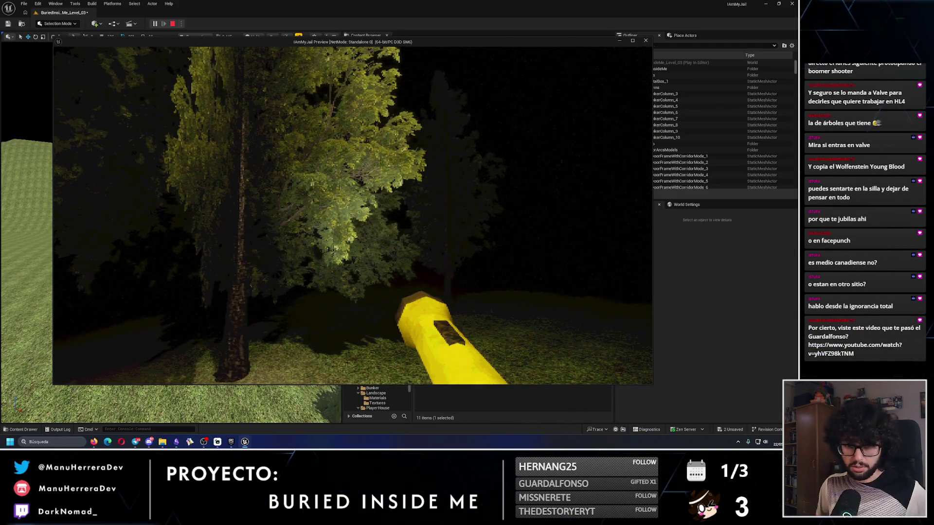
pyautogui.press('Escape')
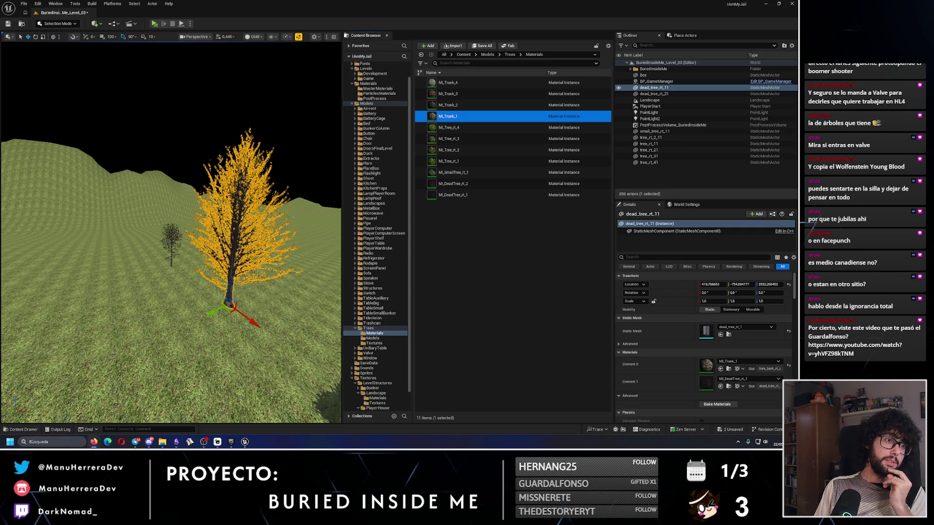
pyautogui.hotkey('alt', 'Tab')
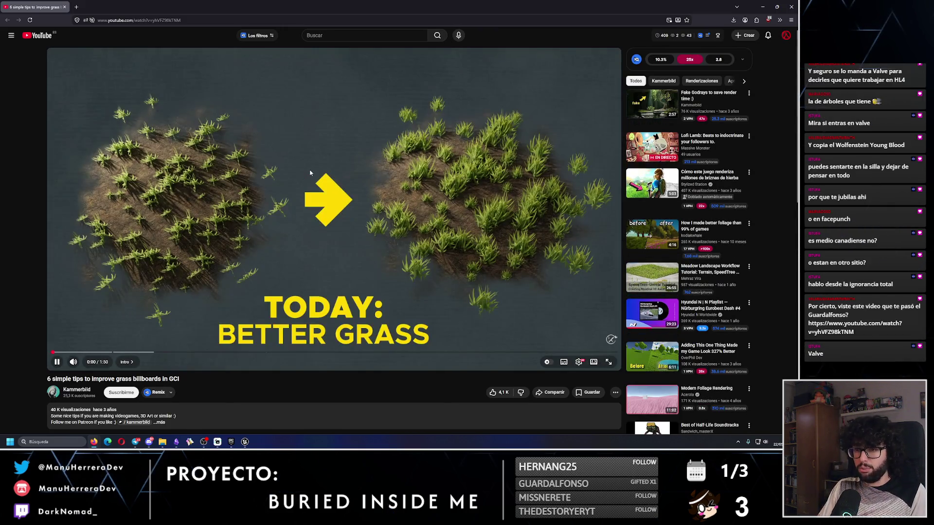
# Skip the grass billboards video ahead to 0:07, then return to Unreal near a pine tree.
pyautogui.moveTo(103, 352); pyautogui.dragTo(88, 352)
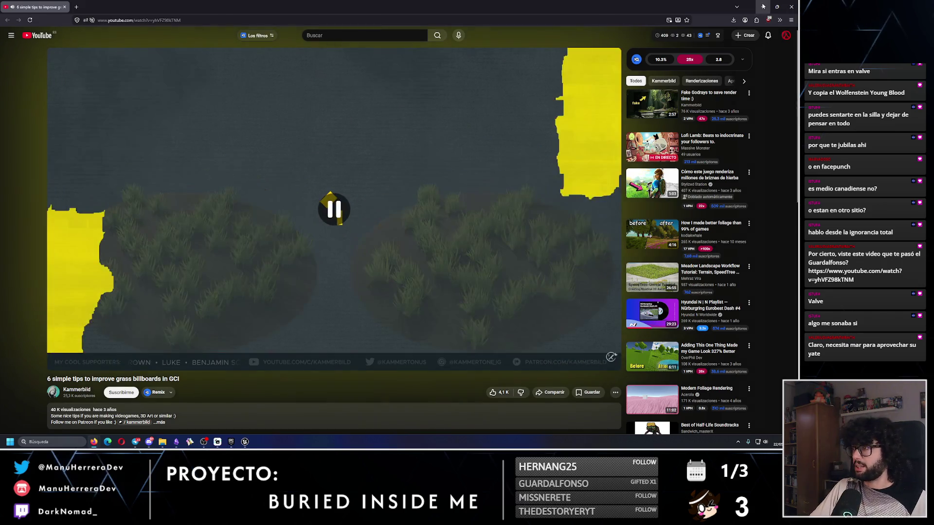
pyautogui.hotkey('alt', 'Tab')
pyautogui.moveTo(170, 233)
pyautogui.mouseDown()
pyautogui.moveTo(98, 224)
pyautogui.moveTo(89, 266)
pyautogui.moveTo(117, 253)
pyautogui.moveTo(176, 271)
pyautogui.moveTo(174, 155)
pyautogui.mouseUp()
pyautogui.hotkey('alt', 'p')
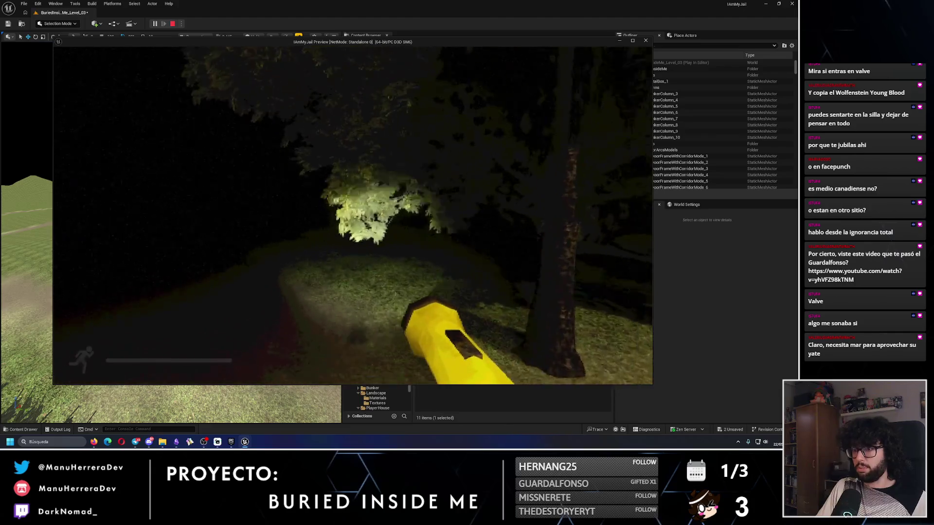
pyautogui.press('shift')
pyautogui.press('w')
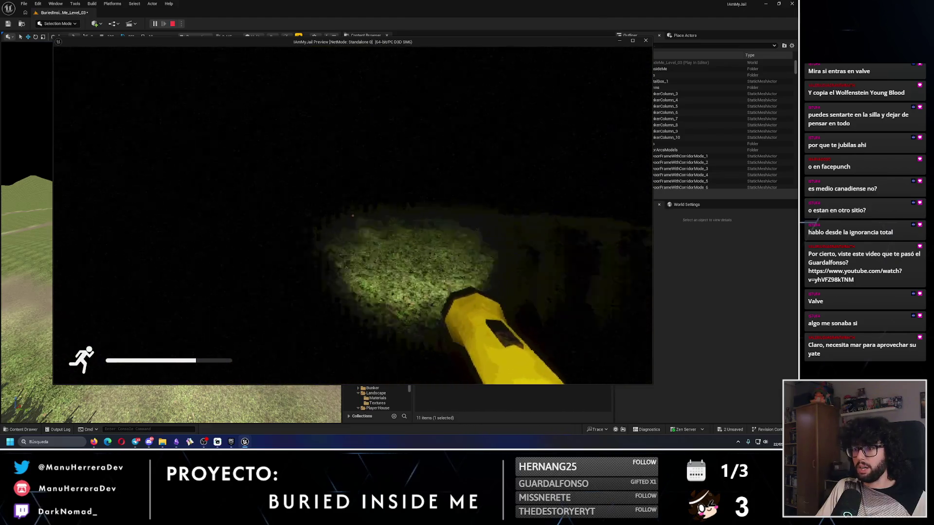
pyautogui.press('shift')
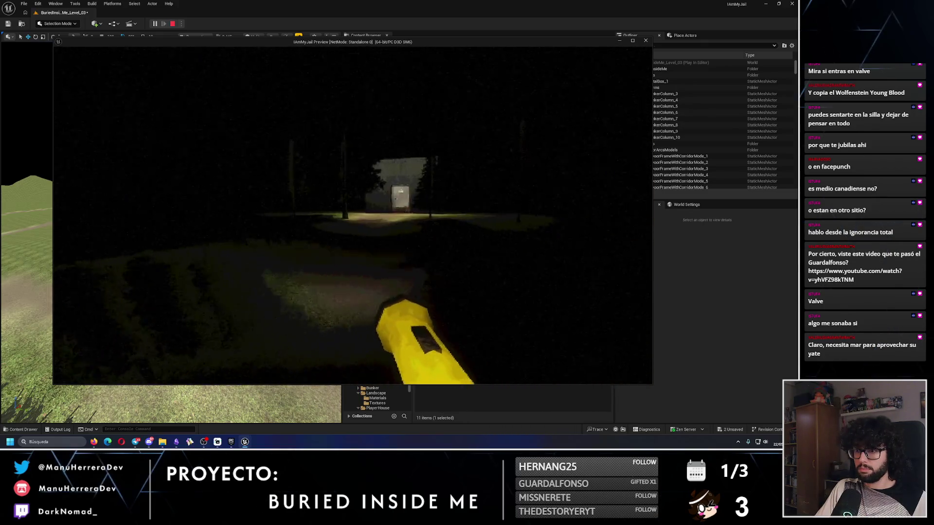
pyautogui.press('shift')
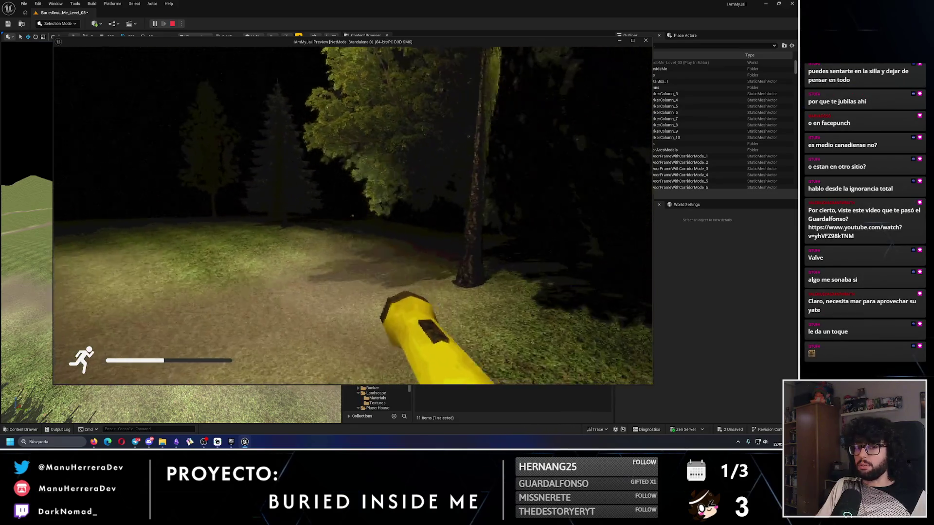
pyautogui.press('Escape')
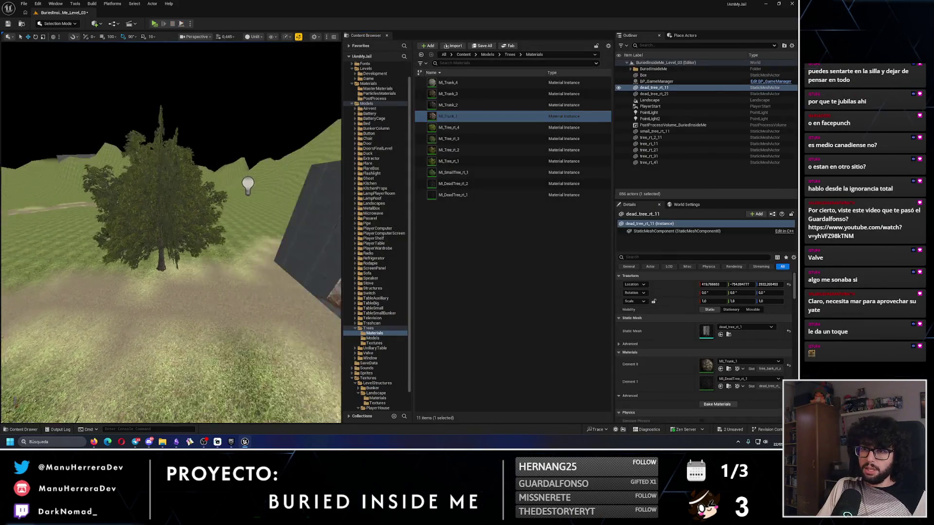
# Frame the dead tree from above and select the six living trees plus both dead trees.
pyautogui.press('f')
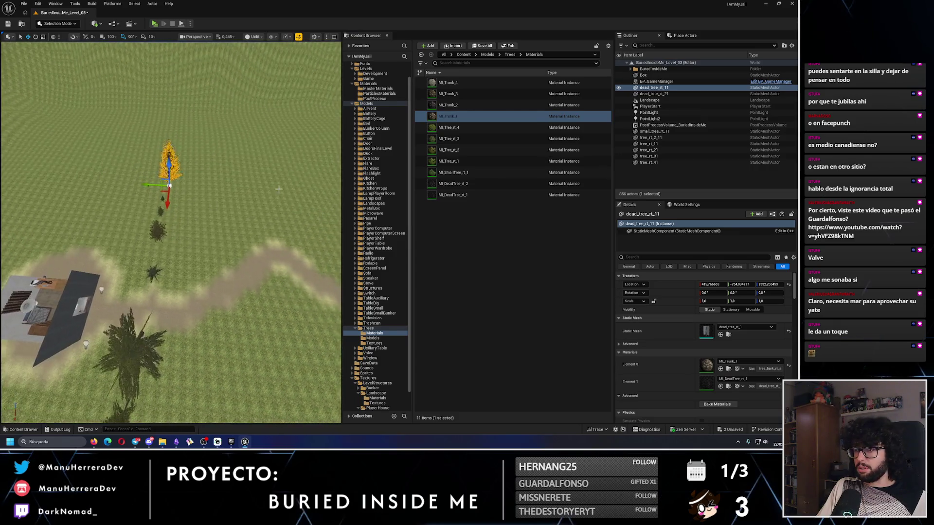
pyautogui.click(652, 163)
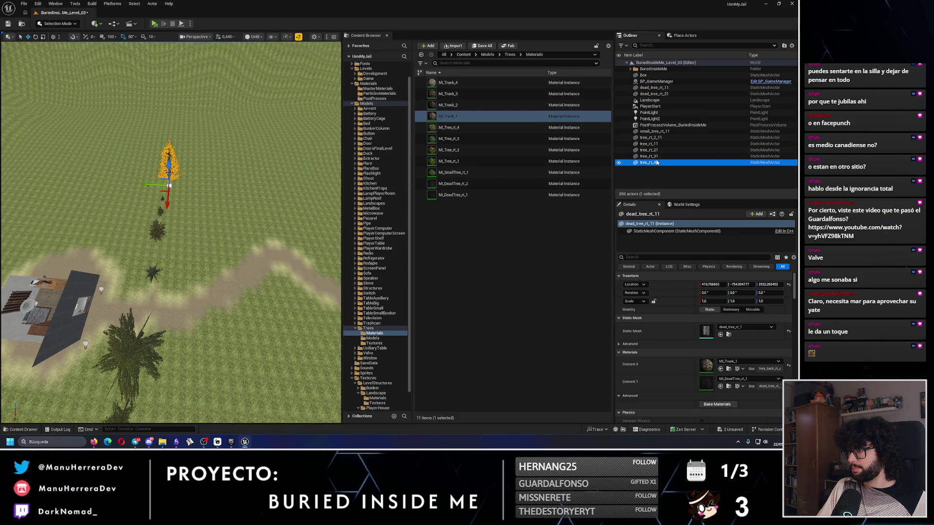
pyautogui.keyDown('shift'); pyautogui.click(654, 131); pyautogui.keyUp('shift')
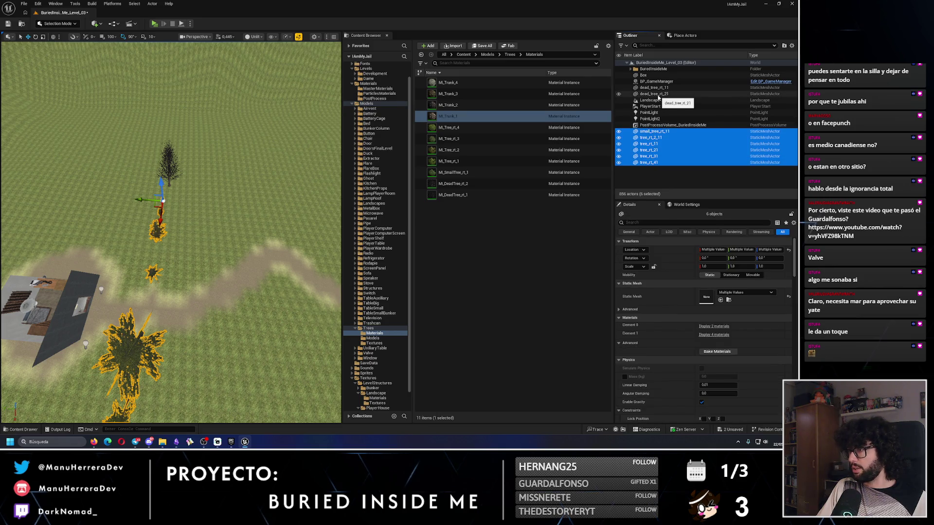
pyautogui.keyDown('ctrl'); pyautogui.click(655, 93); pyautogui.keyUp('ctrl')
pyautogui.keyDown('ctrl'); pyautogui.click(652, 88); pyautogui.keyUp('ctrl')
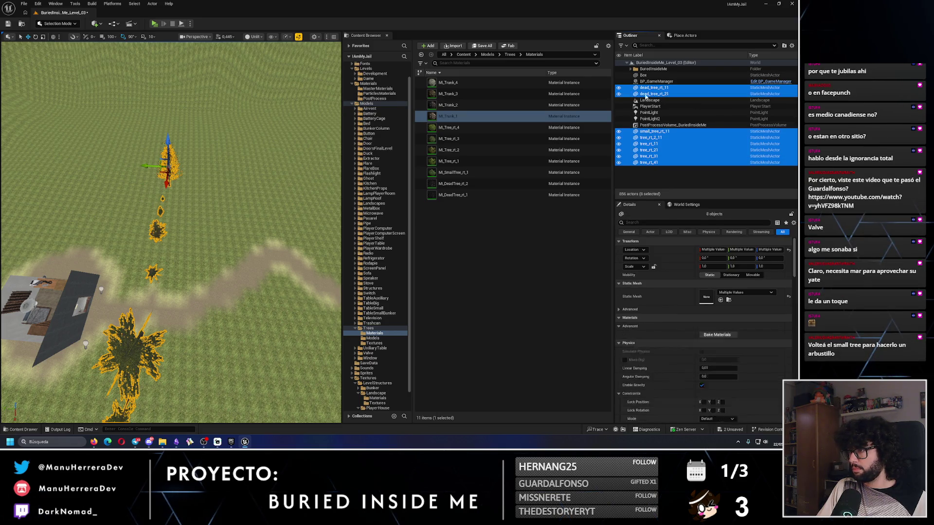
# Select the landscape instead of the eight trees and bring up the editor modes list.
pyautogui.moveTo(147, 165)
pyautogui.mouseDown()
pyautogui.moveTo(185, 175)
pyautogui.moveTo(214, 156)
pyautogui.moveTo(207, 178)
pyautogui.mouseUp()
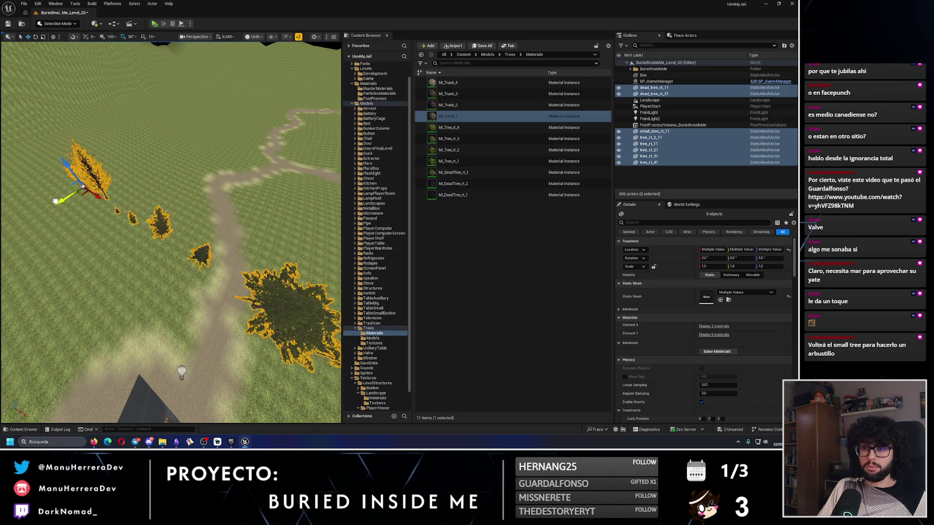
pyautogui.click(225, 113)
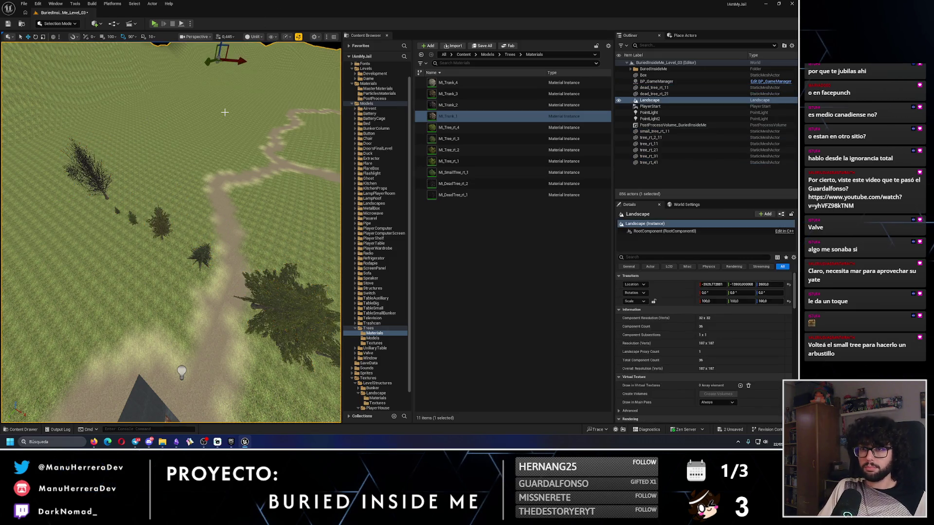
pyautogui.click(67, 23)
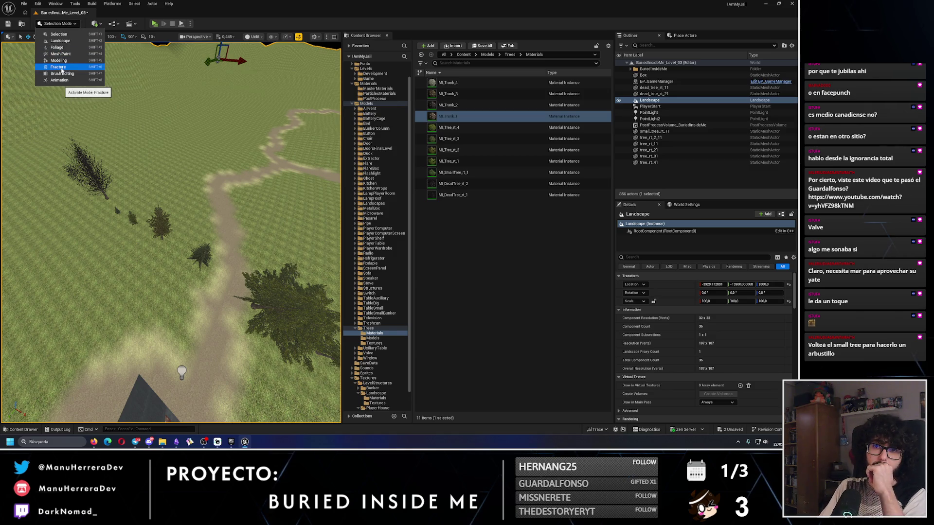
# Enter Foliage mode and save a new Static Mesh Foliage type in Models/Trees/Models.
pyautogui.hotkey('shift', '3')
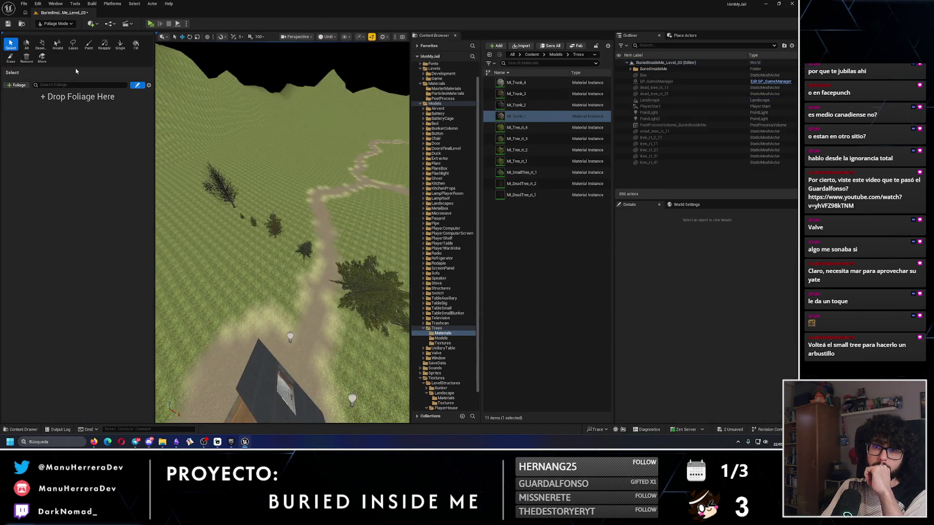
pyautogui.click(19, 85)
pyautogui.click(41, 110)
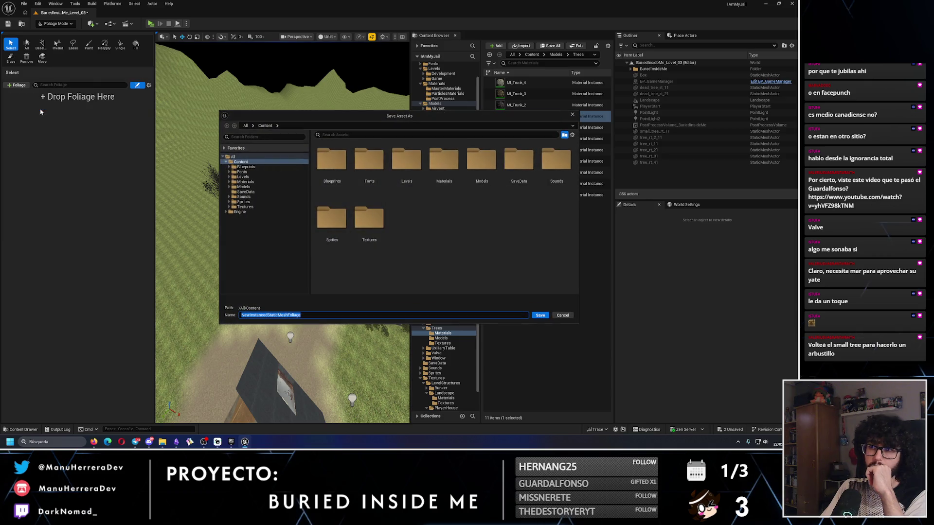
pyautogui.click(229, 188)
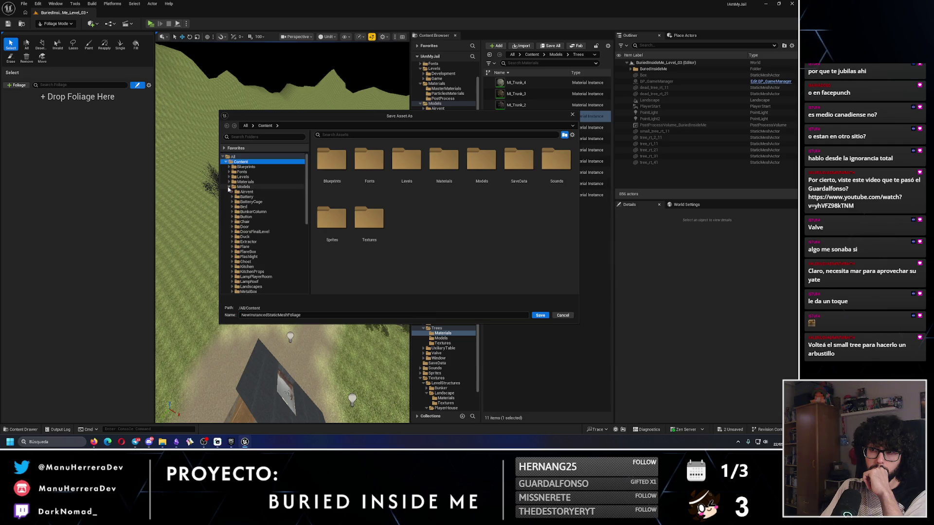
pyautogui.scroll(-2, 261, 253)
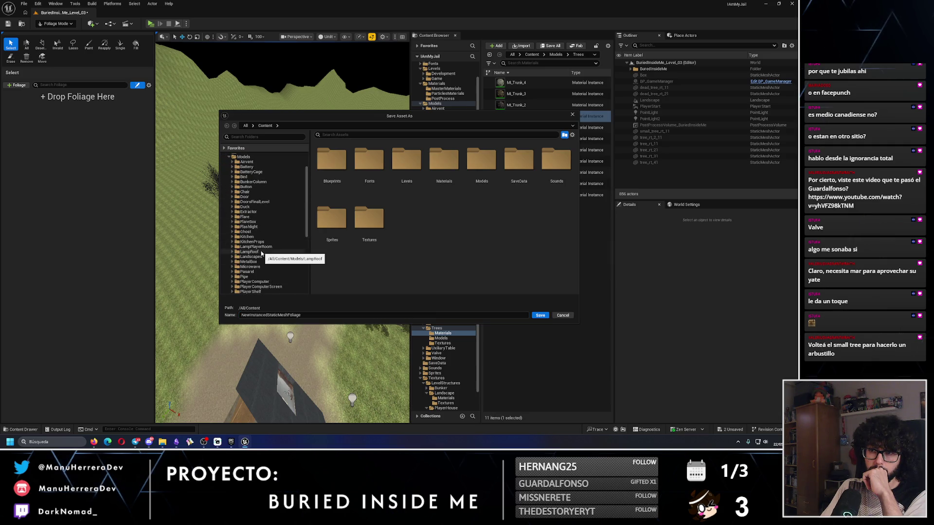
pyautogui.scroll(-3, 261, 253)
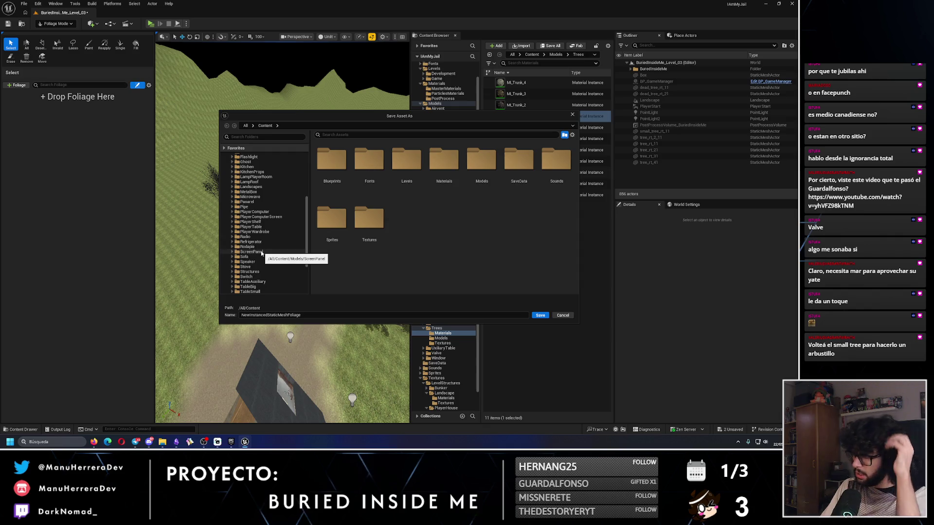
pyautogui.scroll(-2, 258, 256)
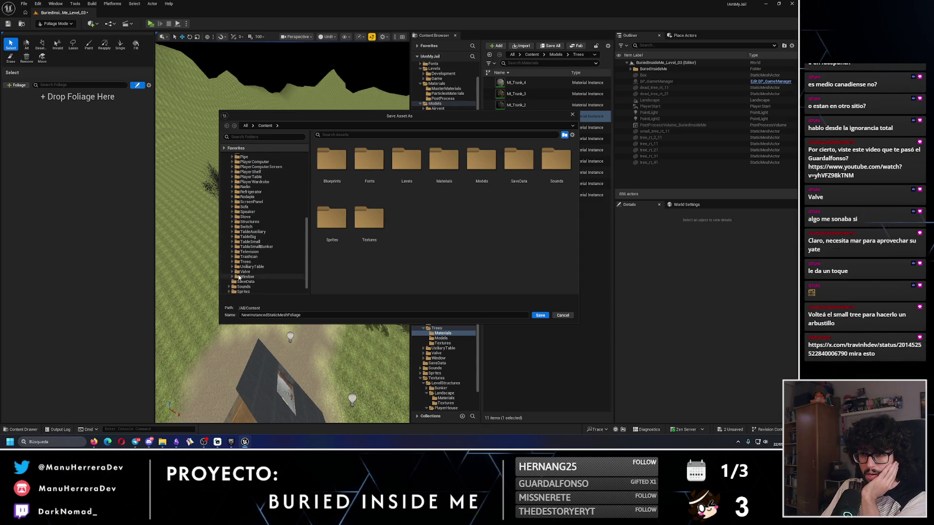
pyautogui.click(232, 262)
pyautogui.click(263, 271)
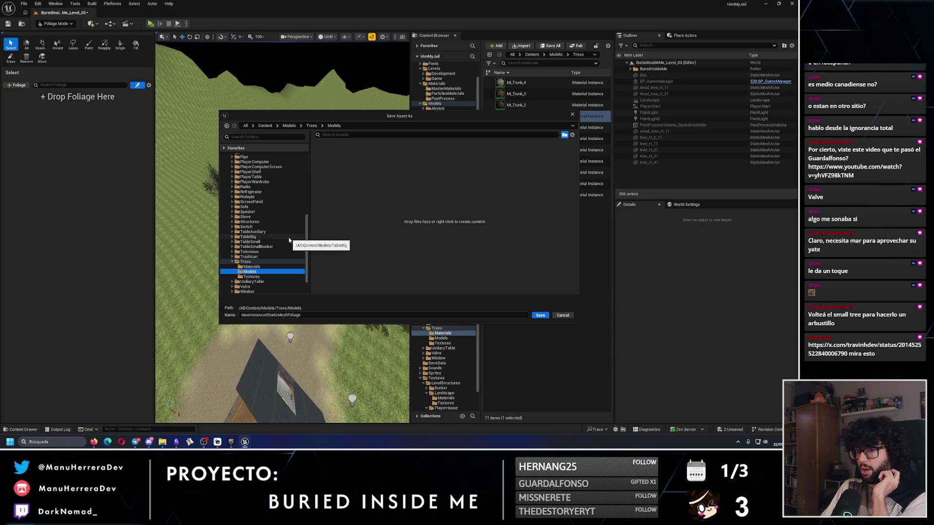
pyautogui.click(538, 316)
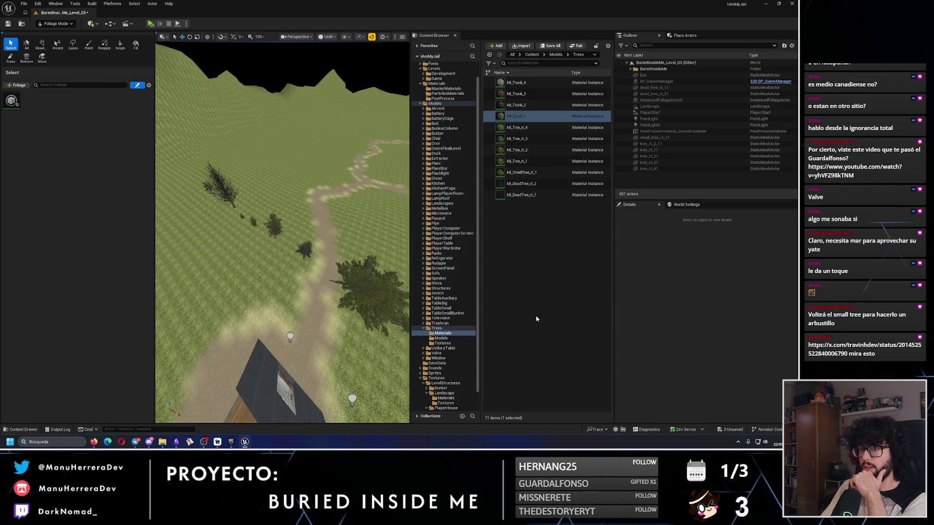
# Assign the tree_rt_2_1 mesh to the new foliage type.
pyautogui.click(11, 103)
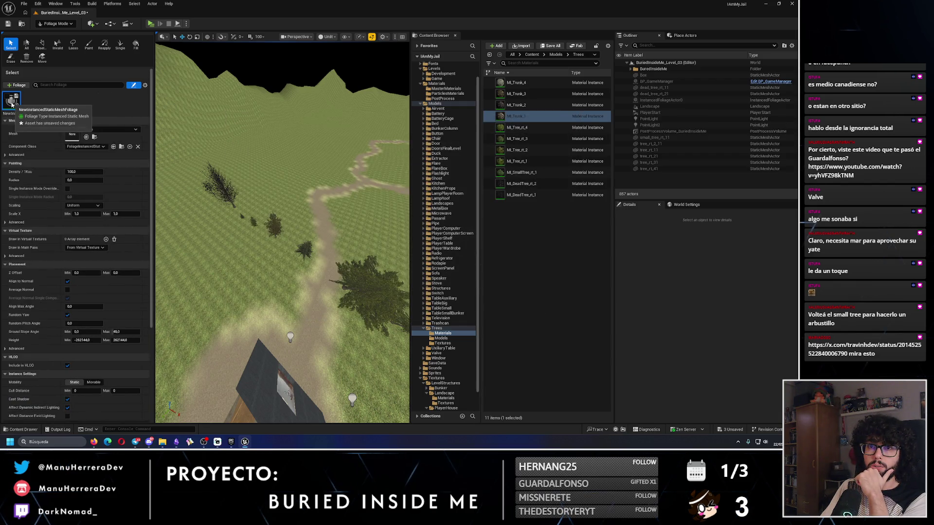
pyautogui.click(102, 130)
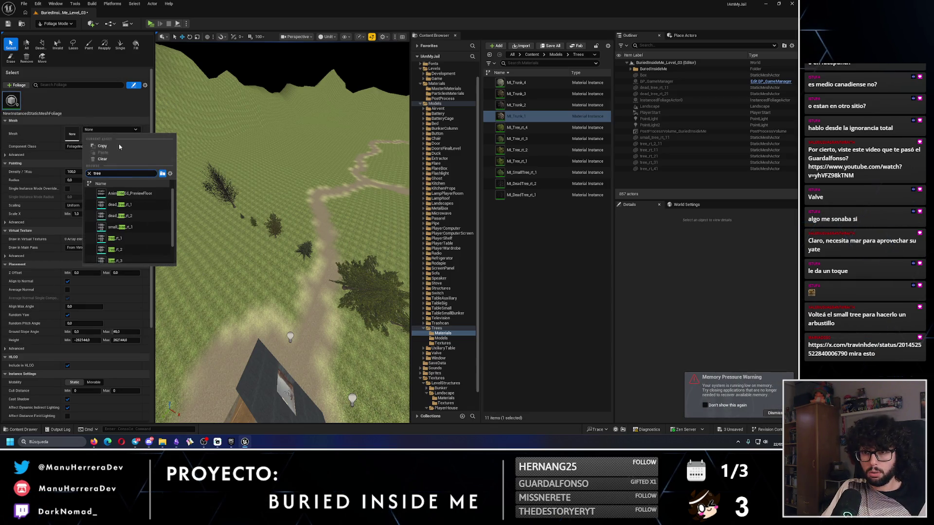
pyautogui.scroll(-1, 127, 243)
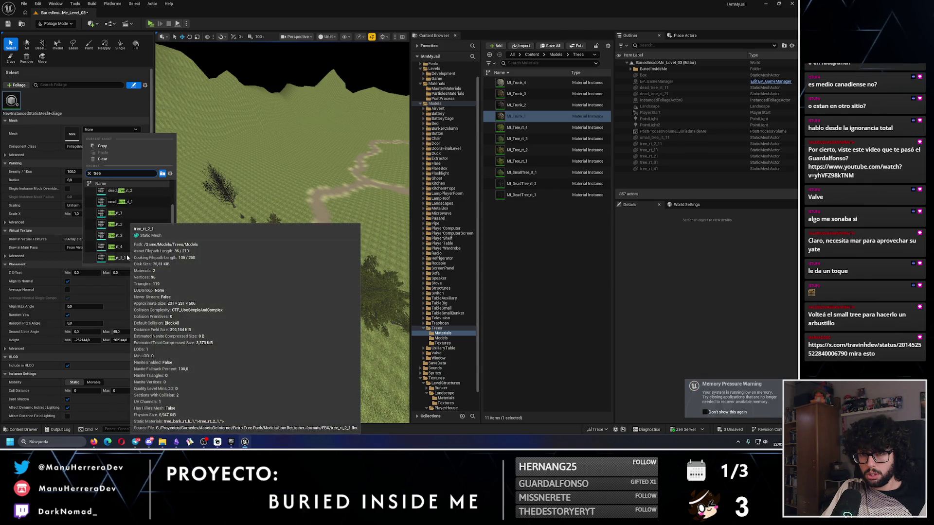
pyautogui.click(126, 258)
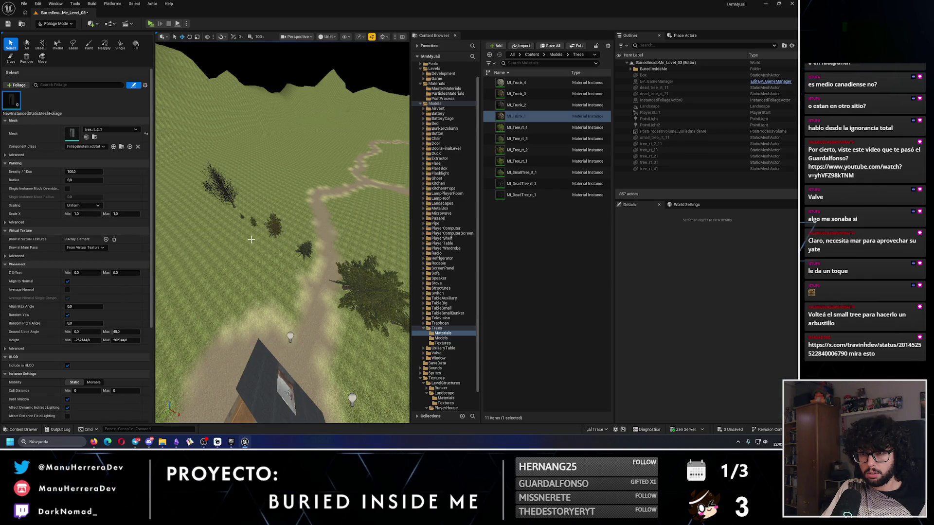
pyautogui.moveTo(200, 226); pyautogui.dragTo(201, 226)
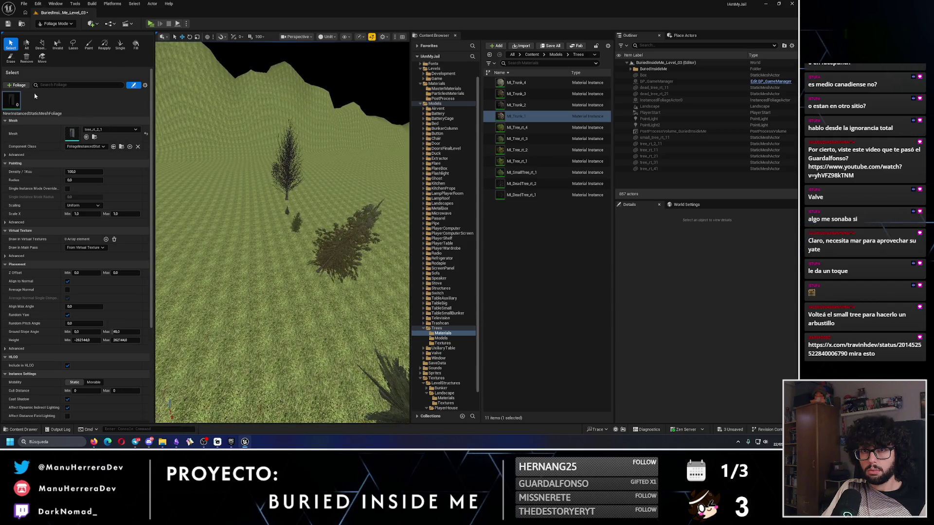
# Look through the add-foliage options and foliage settings, cancelling a new component blueprint.
pyautogui.click(26, 87)
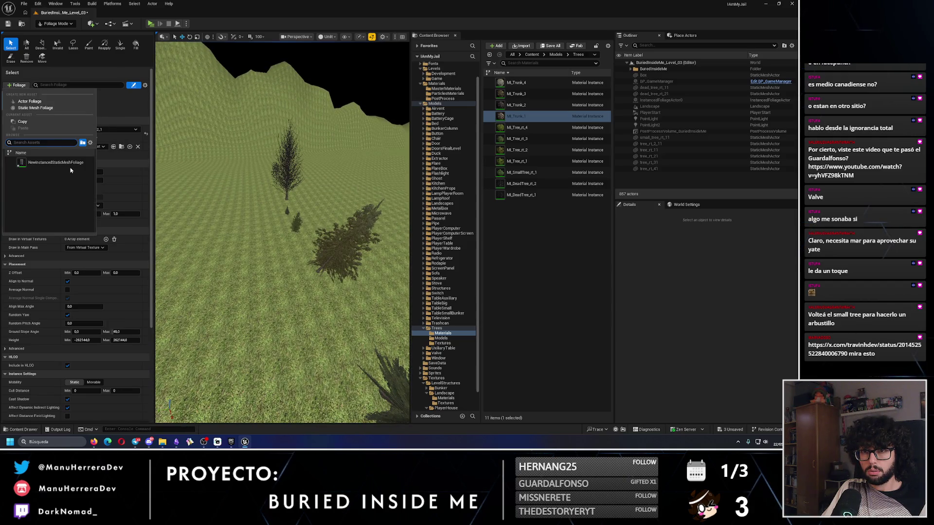
pyautogui.click(133, 88)
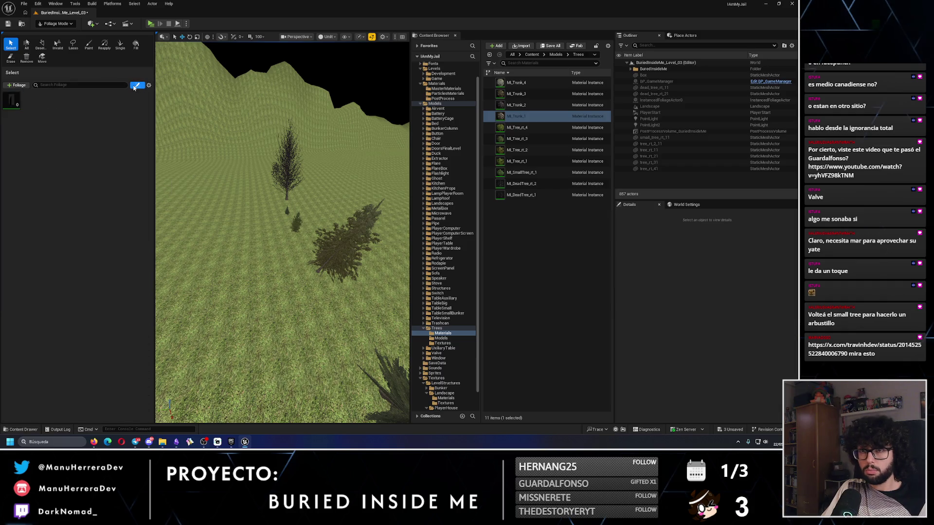
pyautogui.click(19, 96)
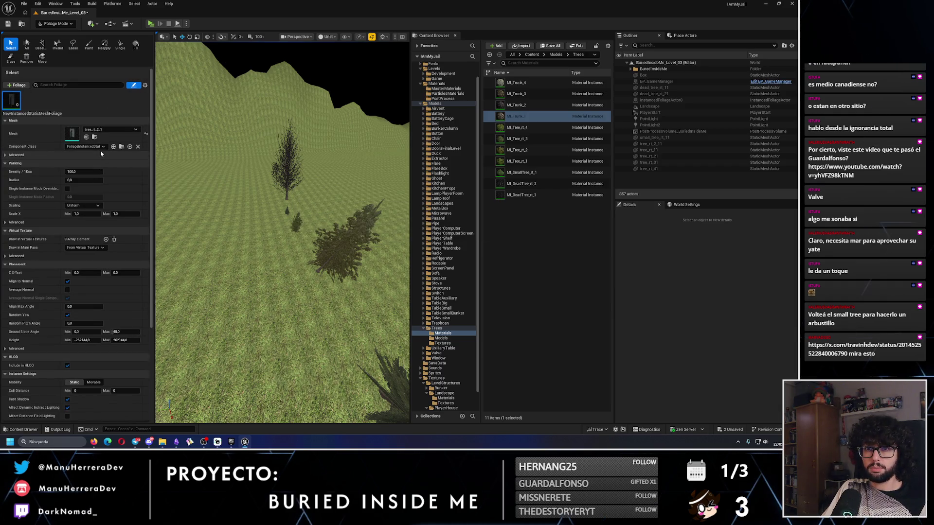
pyautogui.click(130, 147)
pyautogui.click(463, 145)
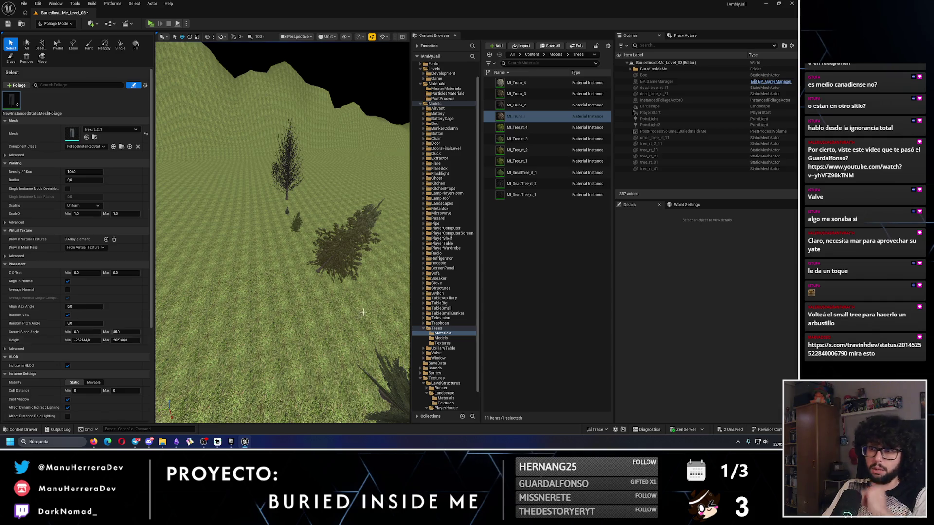
pyautogui.press('w')
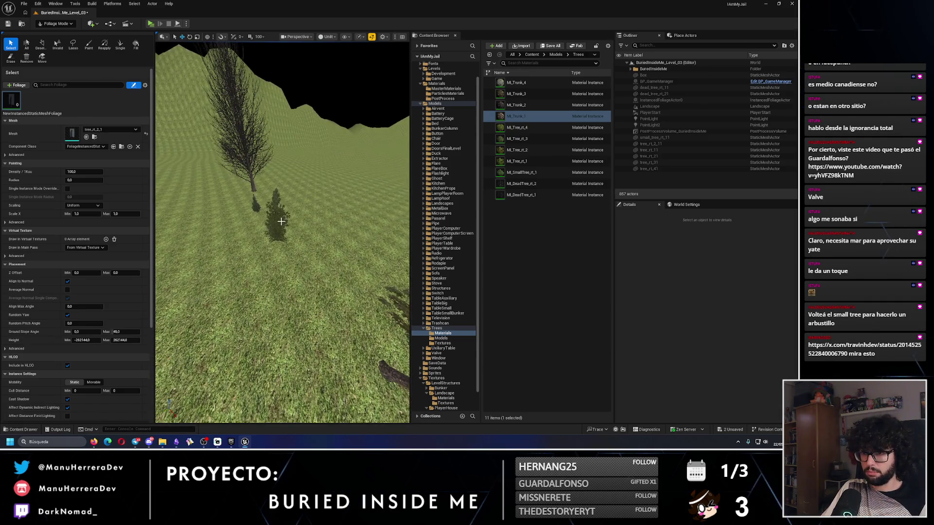
pyautogui.press('s')
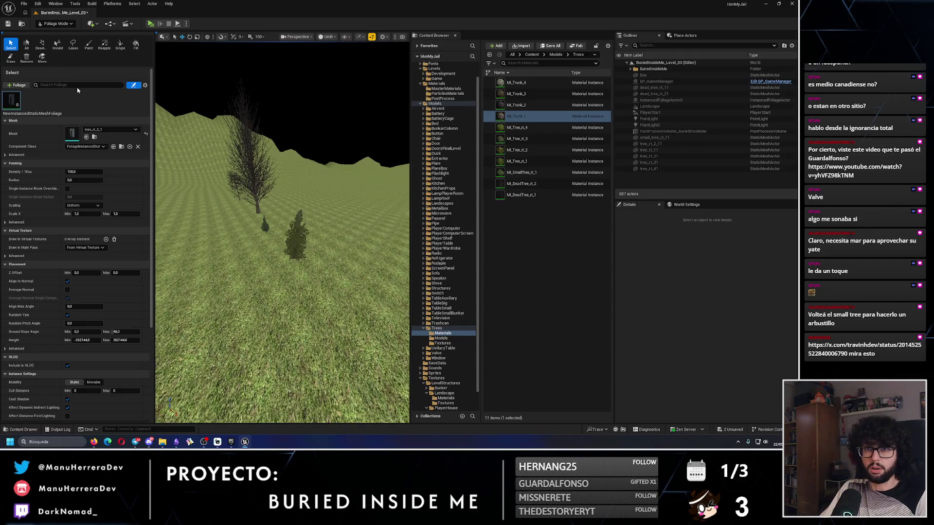
# Delete the tree foliage type from the palette and save the level.
pyautogui.click(144, 85)
pyautogui.click(12, 99)
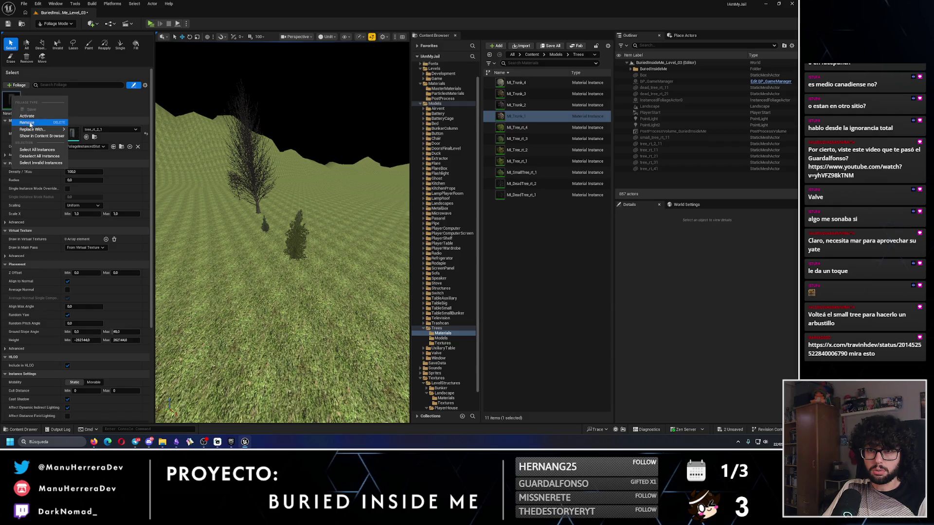
pyautogui.press('Delete')
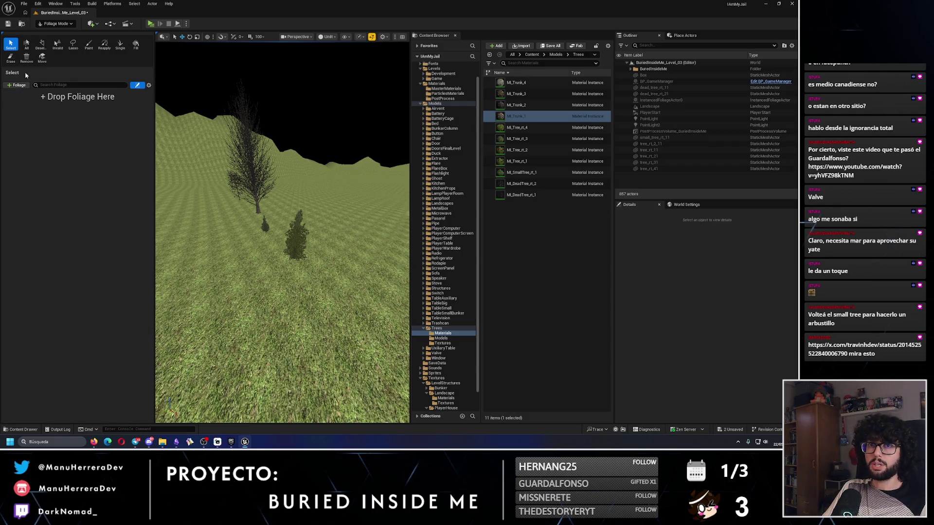
pyautogui.click(8, 24)
# In Selection Mode, duplicate the small tree and sink the copy into the ground.
pyautogui.click(56, 23)
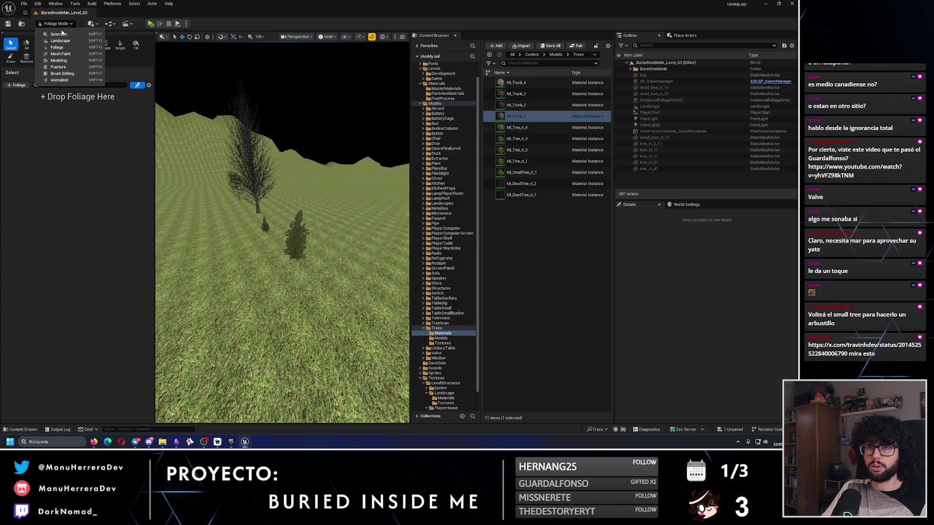
pyautogui.click(53, 34)
pyautogui.click(152, 279)
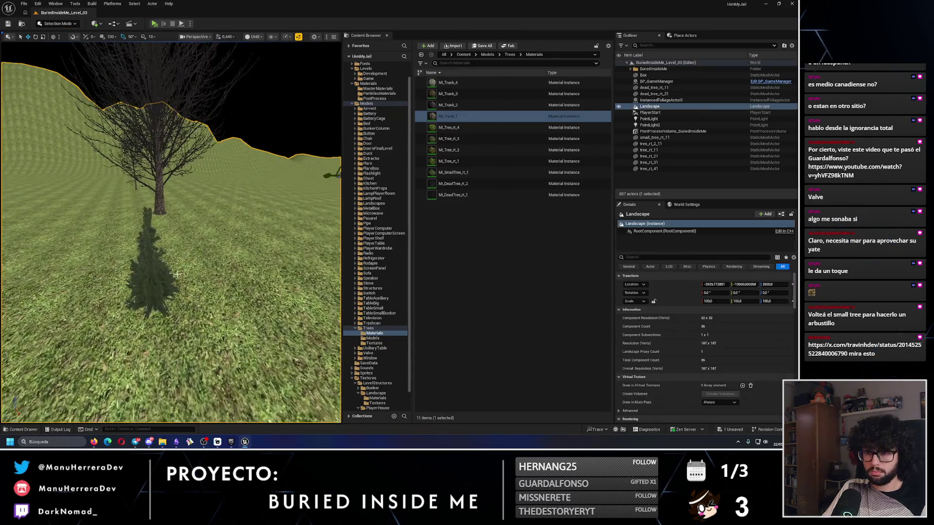
pyautogui.moveTo(150, 290)
pyautogui.mouseDown()
pyautogui.moveTo(246, 271)
pyautogui.moveTo(223, 272)
pyautogui.mouseUp()
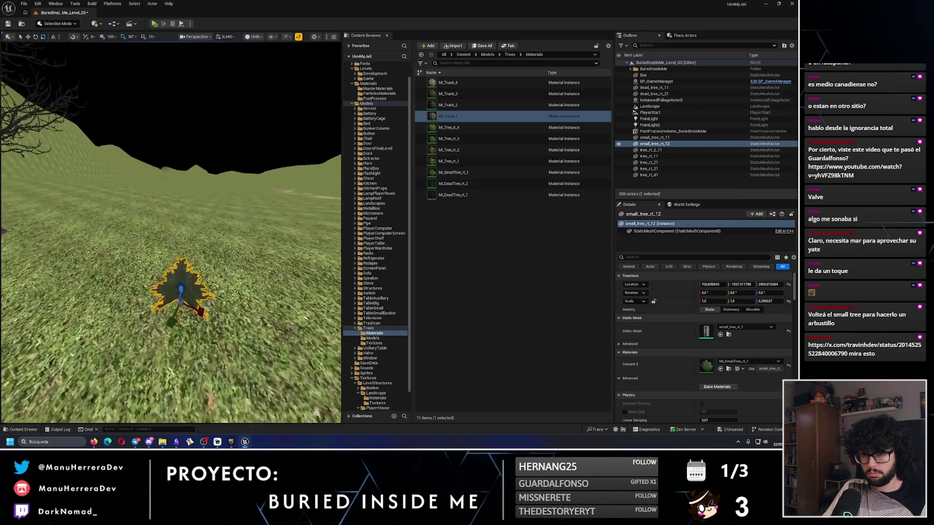
pyautogui.moveTo(184, 224)
pyautogui.mouseDown()
pyautogui.moveTo(200, 251)
pyautogui.moveTo(225, 238)
pyautogui.moveTo(225, 250)
pyautogui.moveTo(225, 232)
pyautogui.mouseUp()
# Play-test, delete the flattened tree copy, save the level, and return to Foliage mode.
pyautogui.hotkey('alt', 'p')
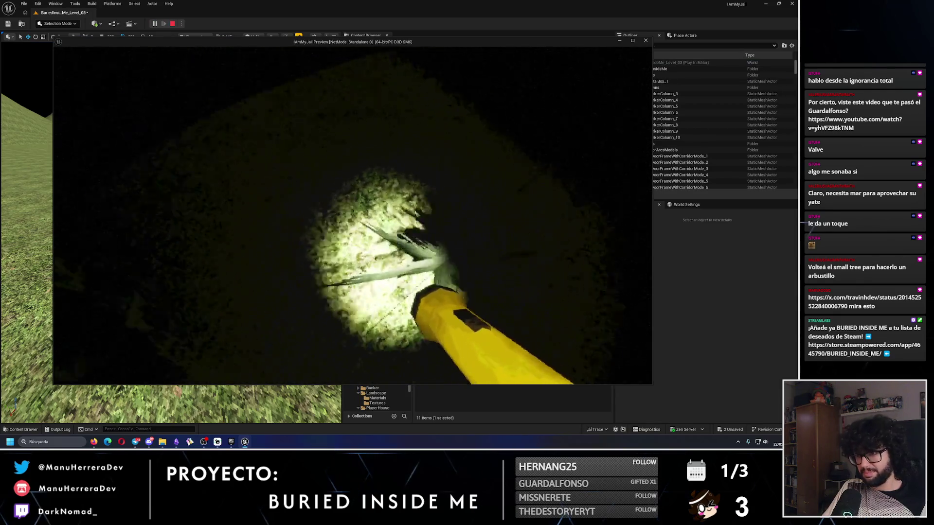
pyautogui.press('Escape')
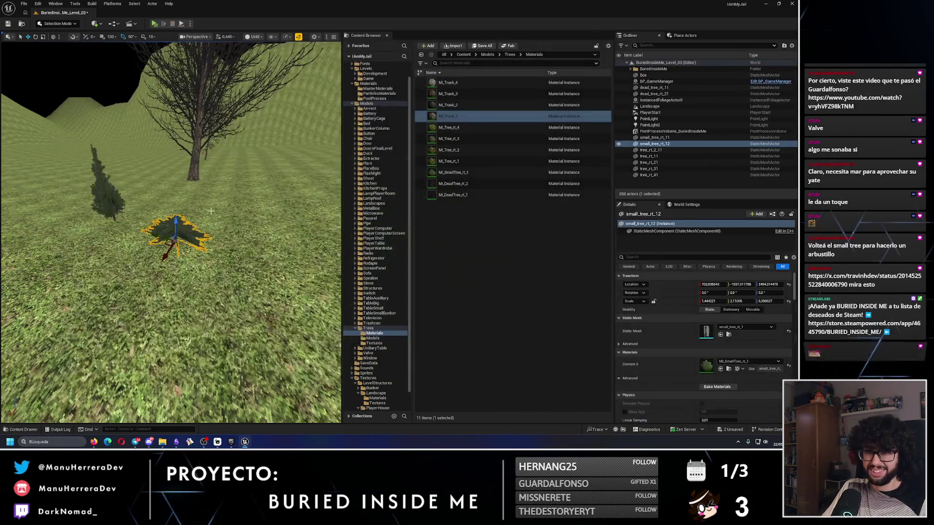
pyautogui.press('Delete')
pyautogui.click(8, 23)
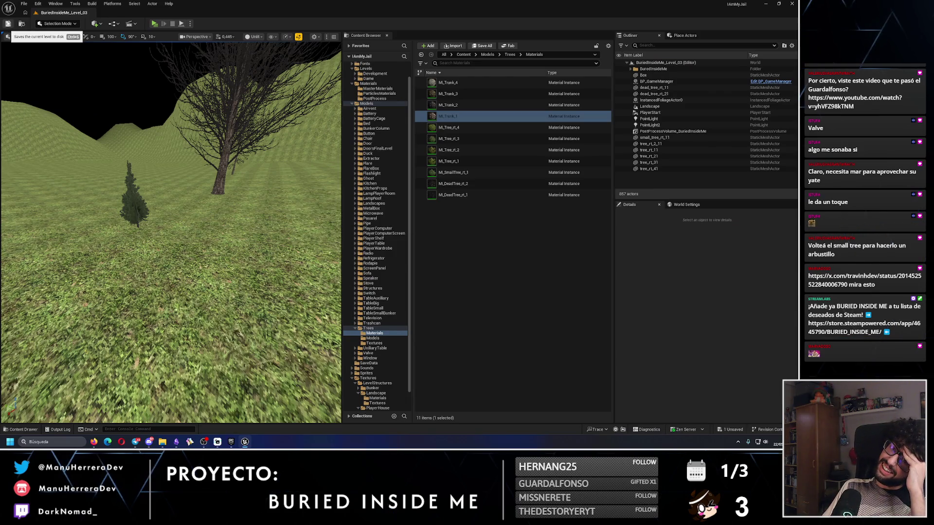
pyautogui.click(57, 23)
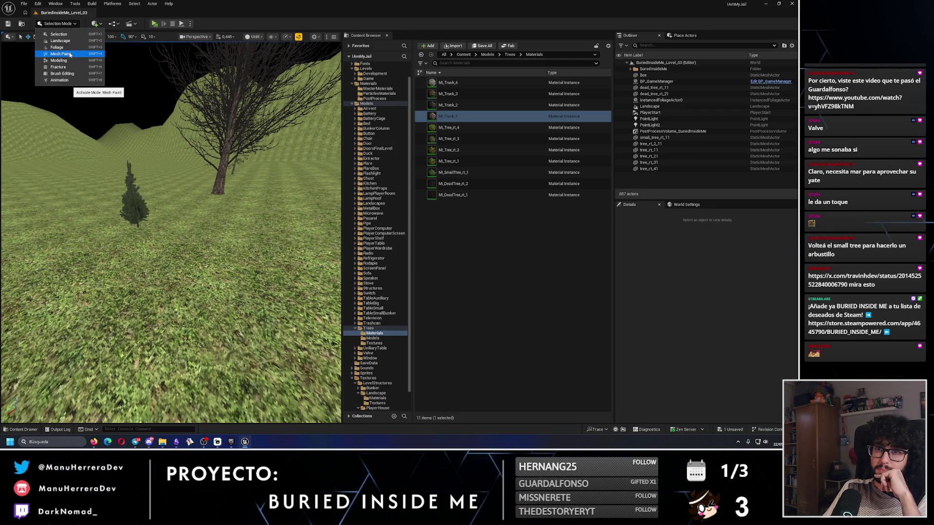
pyautogui.click(57, 48)
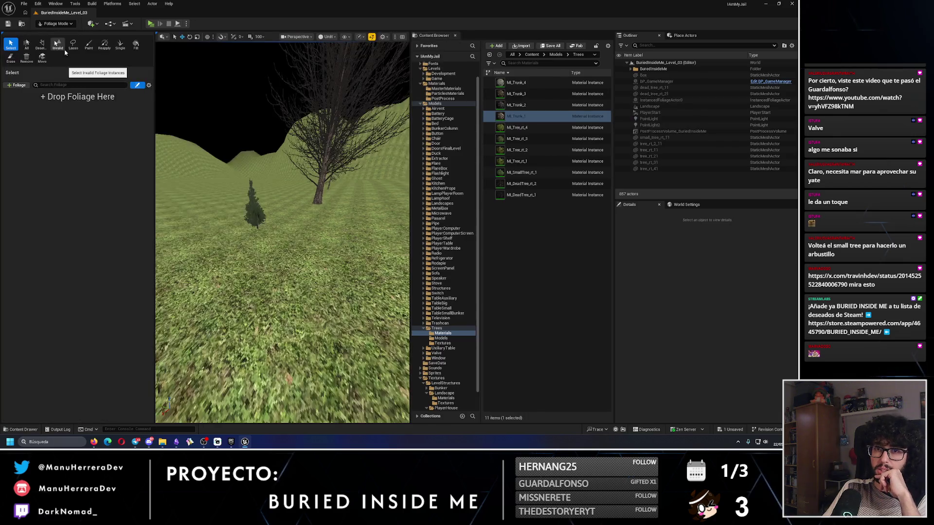
# Switch to Mesh Paint mode and fly over the hills toward the house.
pyautogui.click(57, 23)
pyautogui.click(57, 54)
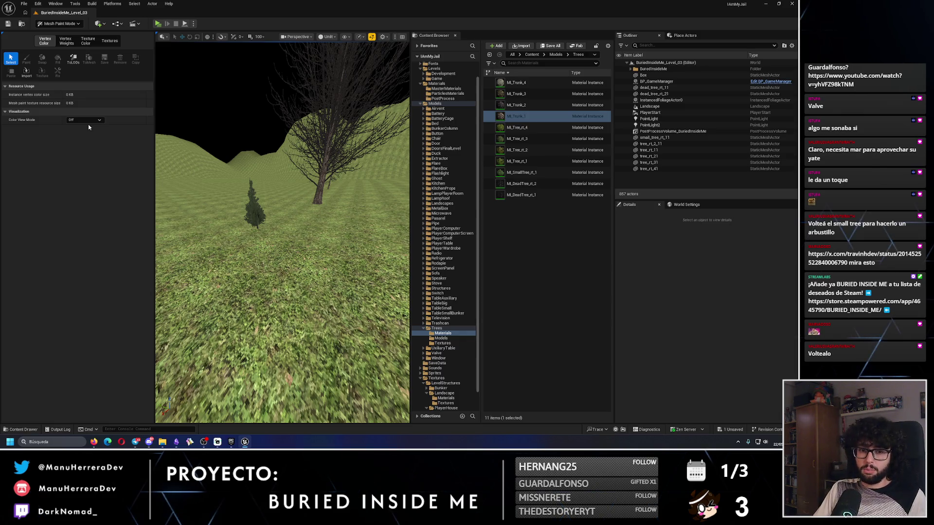
pyautogui.moveTo(219, 219); pyautogui.dragTo(200, 239)
pyautogui.moveTo(265, 185); pyautogui.dragTo(265, 184)
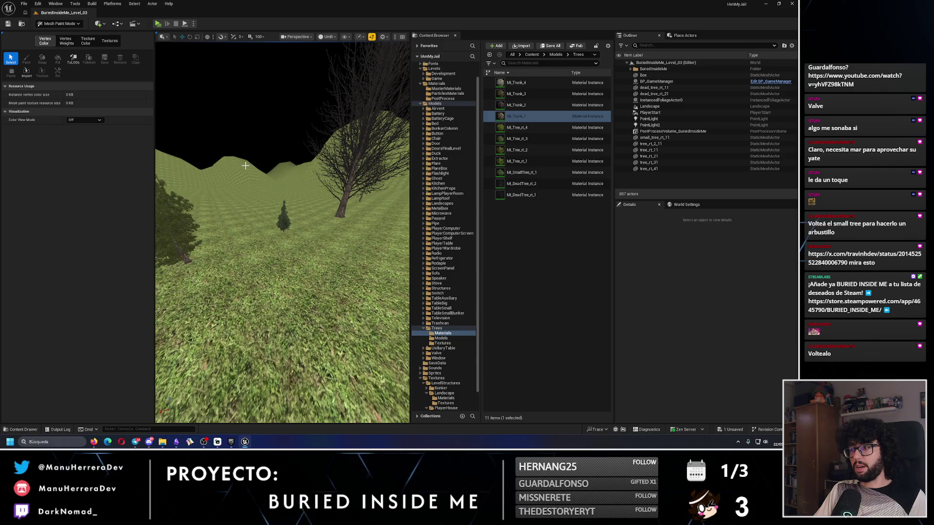
pyautogui.moveTo(264, 184); pyautogui.dragTo(244, 187)
pyautogui.moveTo(282, 234)
pyautogui.mouseDown()
pyautogui.moveTo(273, 219)
pyautogui.moveTo(280, 209)
pyautogui.moveTo(242, 167)
pyautogui.mouseUp()
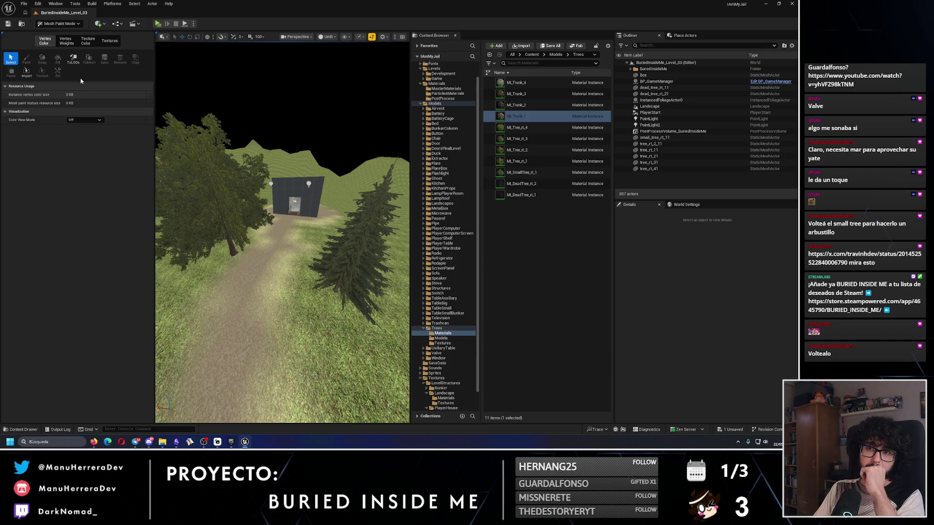
# Return to Foliage mode and add a new Static Mesh Foliage type to the palette.
pyautogui.click(59, 23)
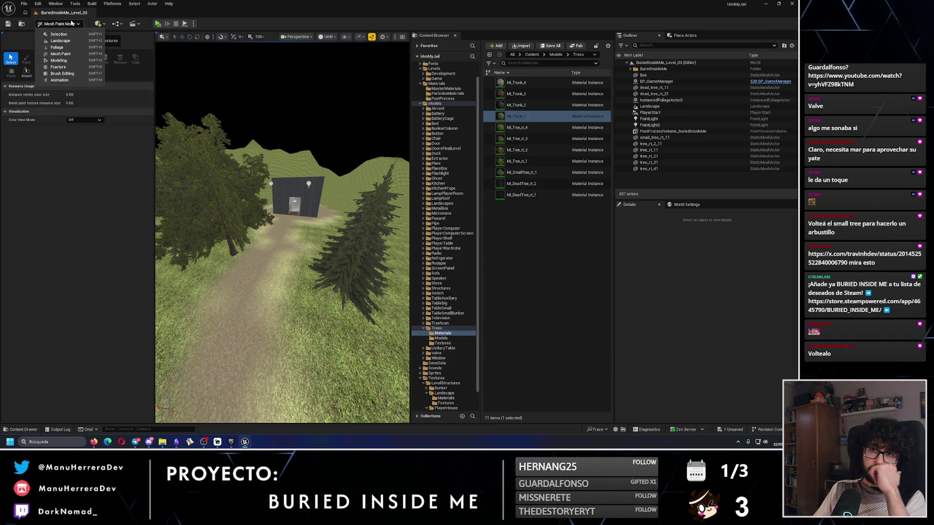
pyautogui.click(65, 48)
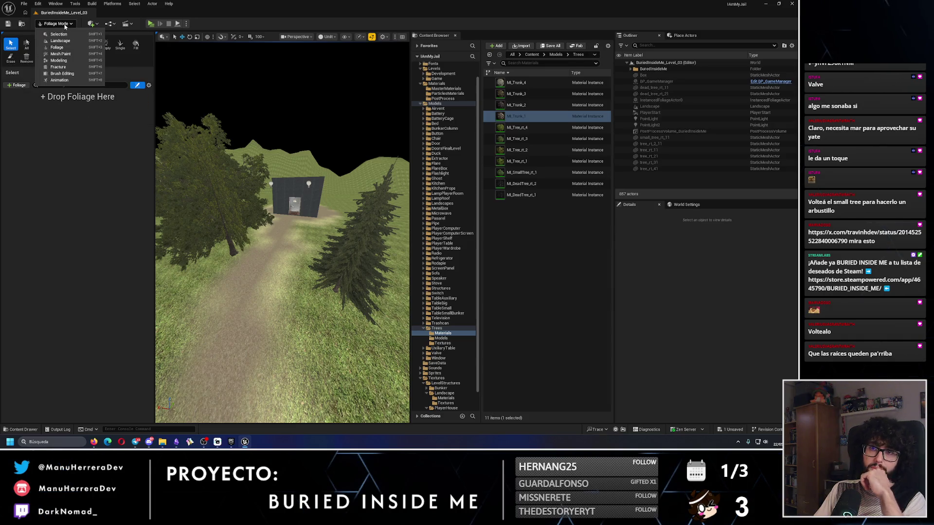
pyautogui.click(18, 86)
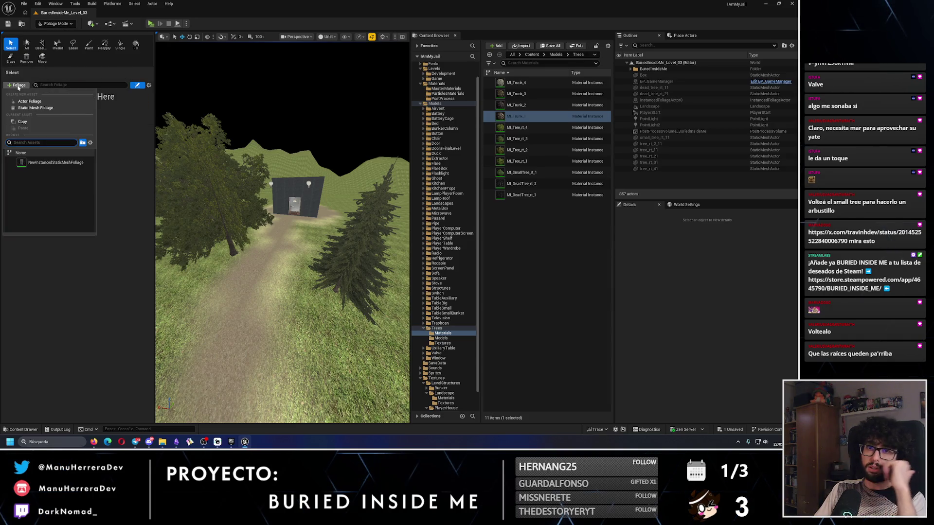
pyautogui.click(34, 163)
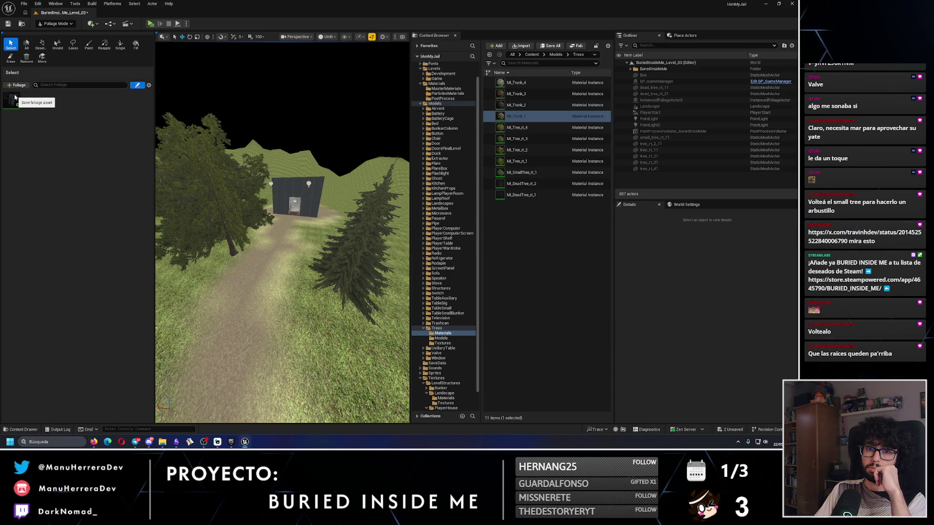
# Bring the Photopea window with the bare tree branch image forward from the taskbar.
pyautogui.click(94, 442)
pyautogui.click(94, 442)
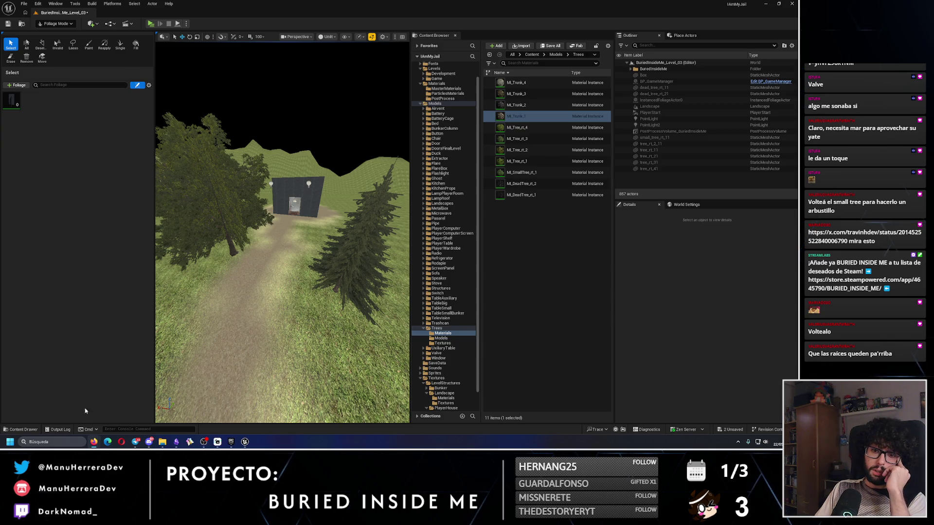
pyautogui.moveTo(95, 442)
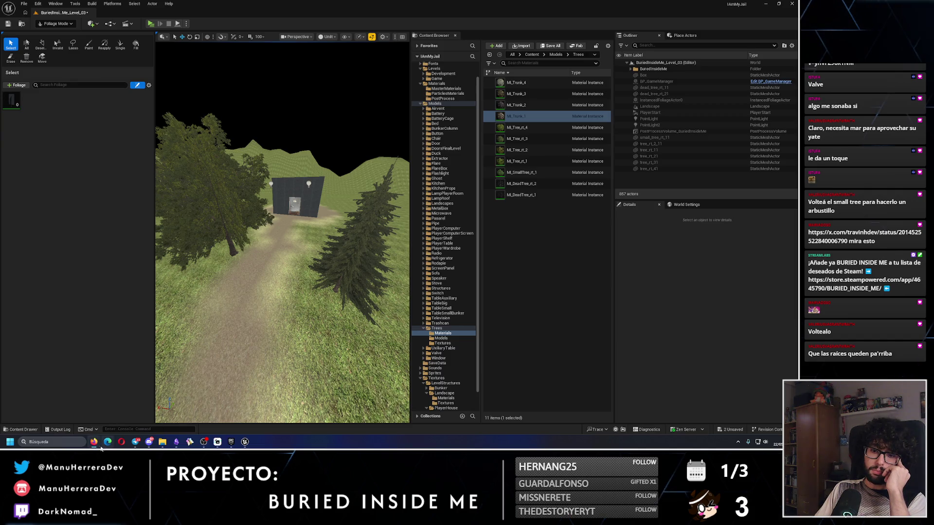
pyautogui.click(84, 421)
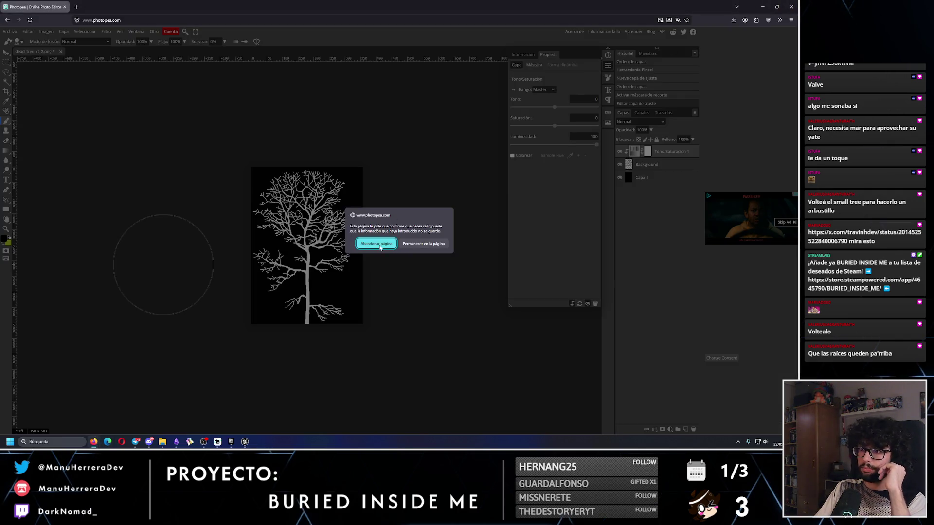
# Confirm leaving the Photopea page and go back toward Unreal.
pyautogui.hotkey('alt', 'Tab')
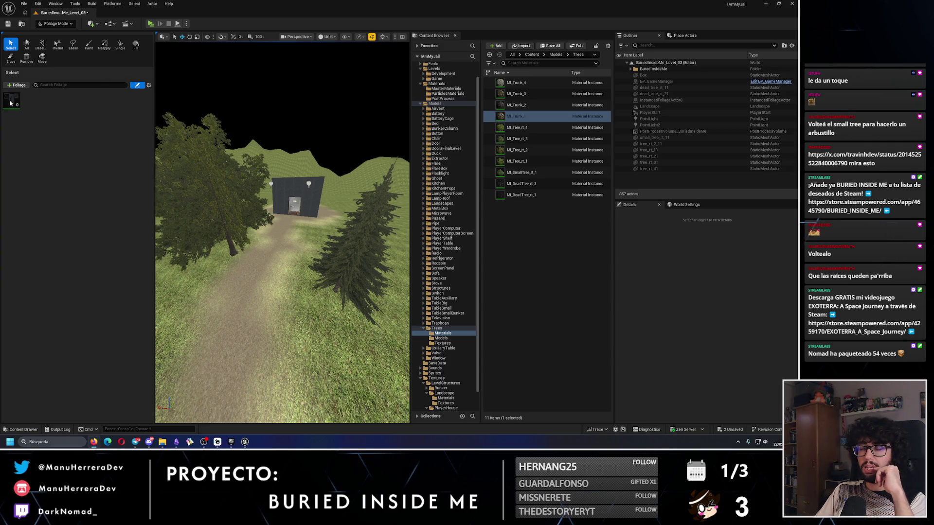
# Survey the path, bunker and trees from the air, then start an Alt+P play test.
pyautogui.moveTo(282, 234); pyautogui.dragTo(282, 260)
pyautogui.moveTo(334, 240); pyautogui.dragTo(334, 234)
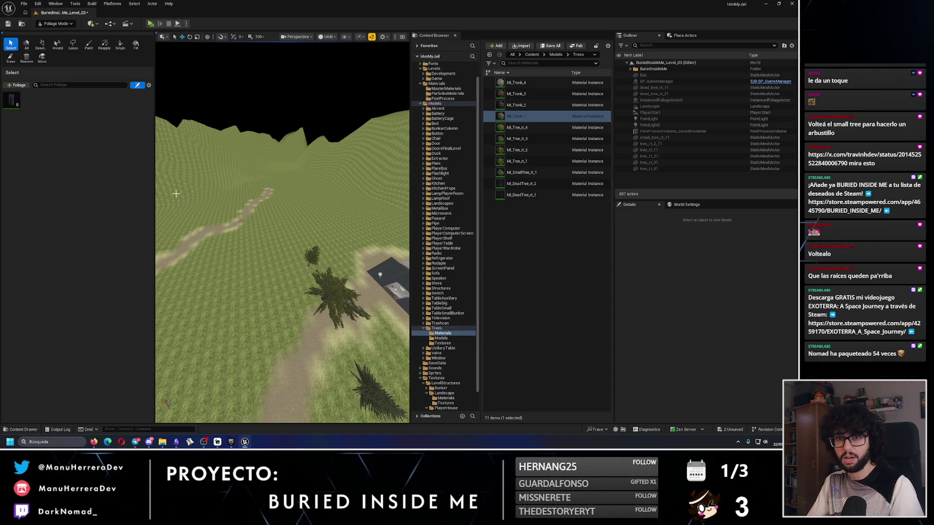
pyautogui.moveTo(260, 275); pyautogui.dragTo(288, 199)
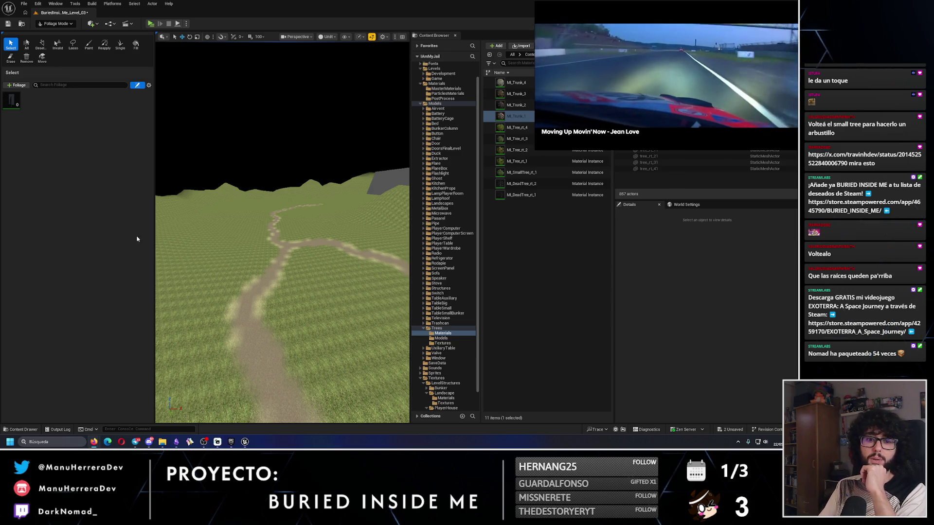
pyautogui.moveTo(262, 278)
pyautogui.mouseDown()
pyautogui.moveTo(263, 331)
pyautogui.moveTo(258, 258)
pyautogui.moveTo(251, 243)
pyautogui.moveTo(231, 250)
pyautogui.moveTo(230, 275)
pyautogui.moveTo(224, 251)
pyautogui.mouseUp()
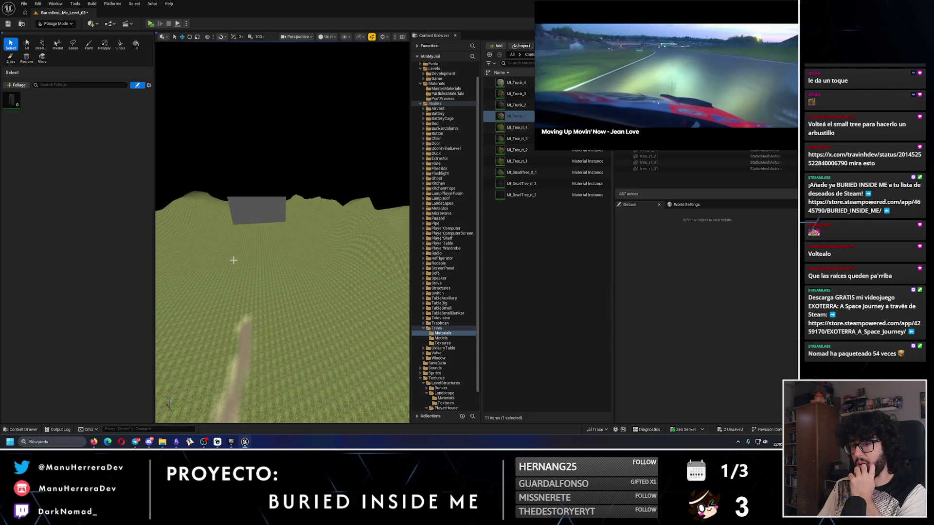
pyautogui.moveTo(247, 261); pyautogui.dragTo(265, 3)
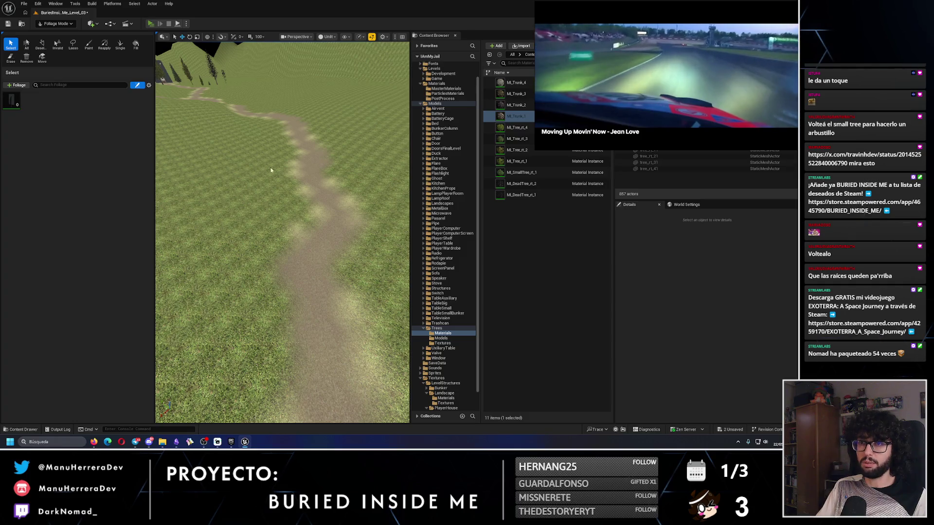
pyautogui.hotkey('alt', 'p')
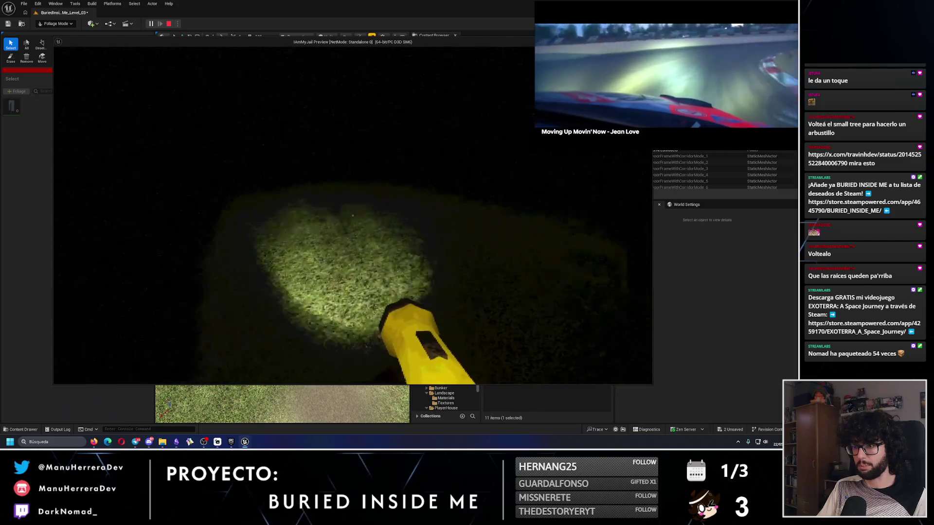
# Sprint with Shift+W across the grass to the lit shed, then Escape back to the editor.
pyautogui.moveTo(544, 138)
pyautogui.hotkey('shift', 'w')
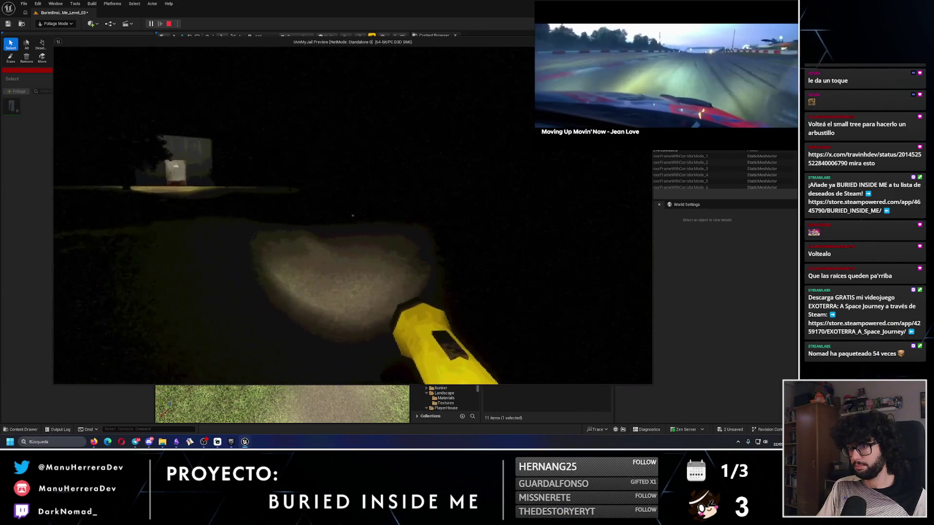
pyautogui.hotkey('shift', 'w')
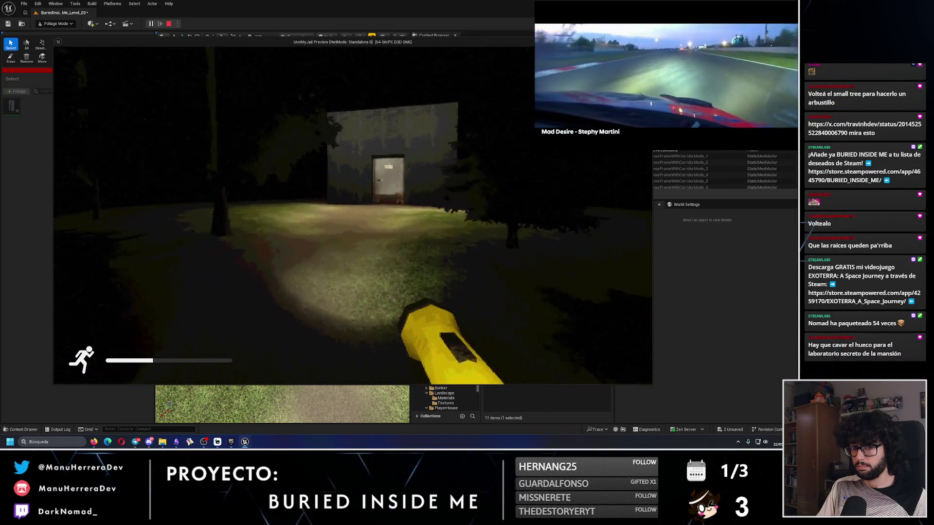
pyautogui.press('Escape')
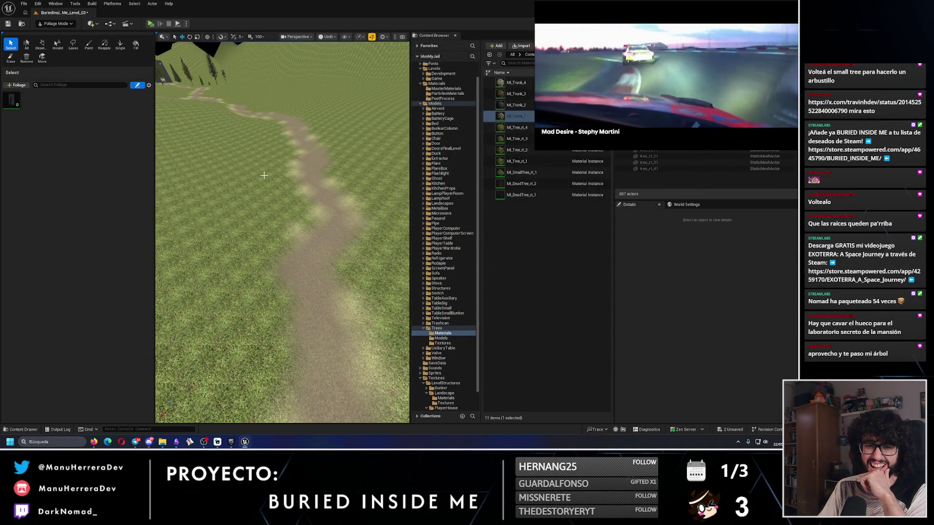
# Fly the camera over the path, house, trees and hills, then bring up the editor modes list.
pyautogui.moveTo(261, 188); pyautogui.dragTo(261, 141)
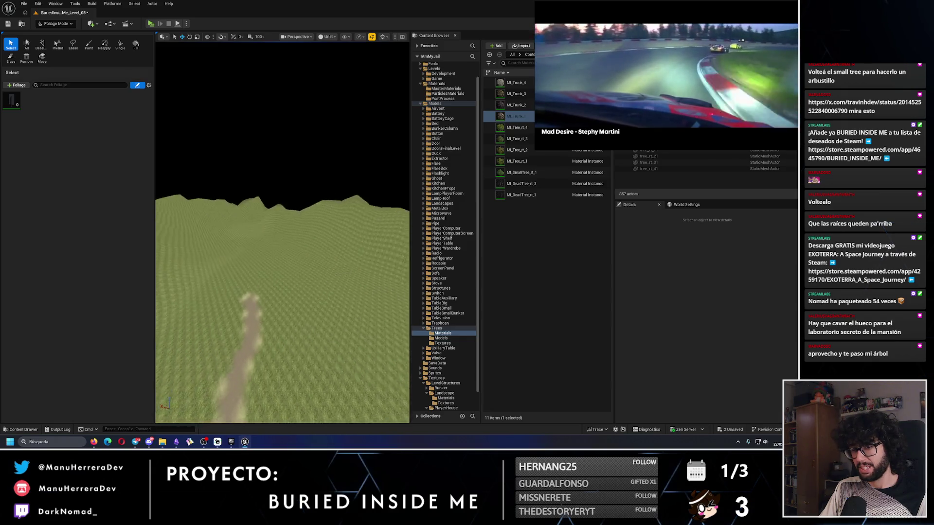
pyautogui.moveTo(261, 141)
pyautogui.mouseDown()
pyautogui.moveTo(260, 180)
pyautogui.moveTo(261, 141)
pyautogui.mouseUp()
pyautogui.moveTo(266, 191)
pyautogui.mouseDown()
pyautogui.moveTo(266, 180)
pyautogui.moveTo(266, 191)
pyautogui.mouseUp()
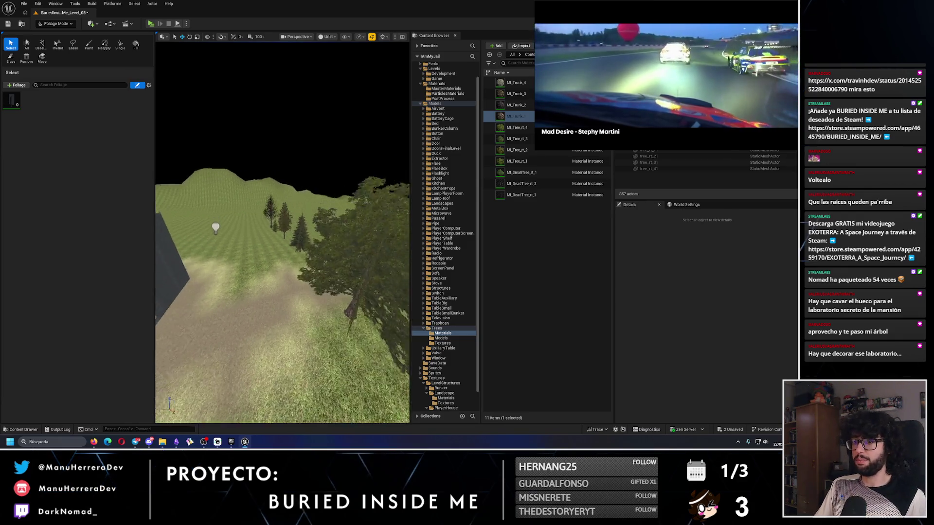
pyautogui.moveTo(266, 191)
pyautogui.mouseDown()
pyautogui.moveTo(227, 194)
pyautogui.moveTo(227, 207)
pyautogui.mouseUp()
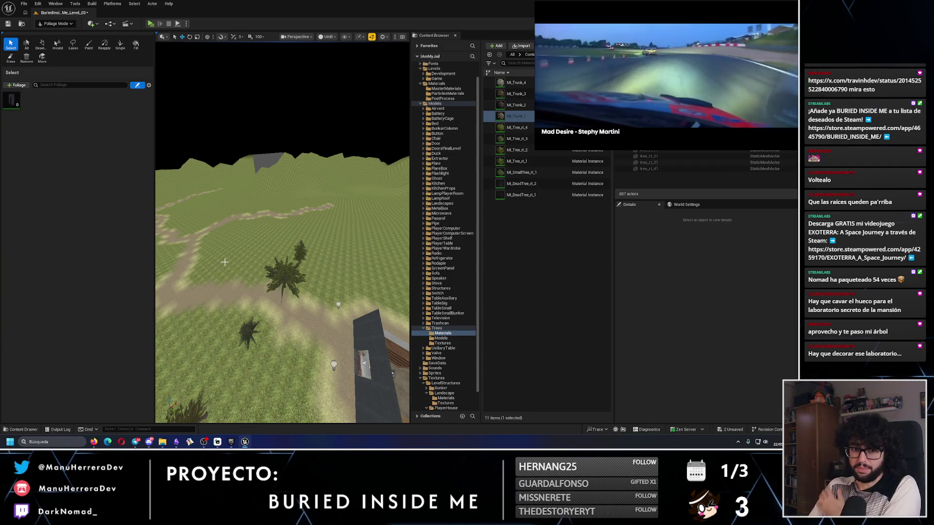
pyautogui.moveTo(235, 244)
pyautogui.mouseDown()
pyautogui.moveTo(217, 103)
pyautogui.moveTo(253, 219)
pyautogui.moveTo(165, 134)
pyautogui.mouseUp()
pyautogui.click(60, 24)
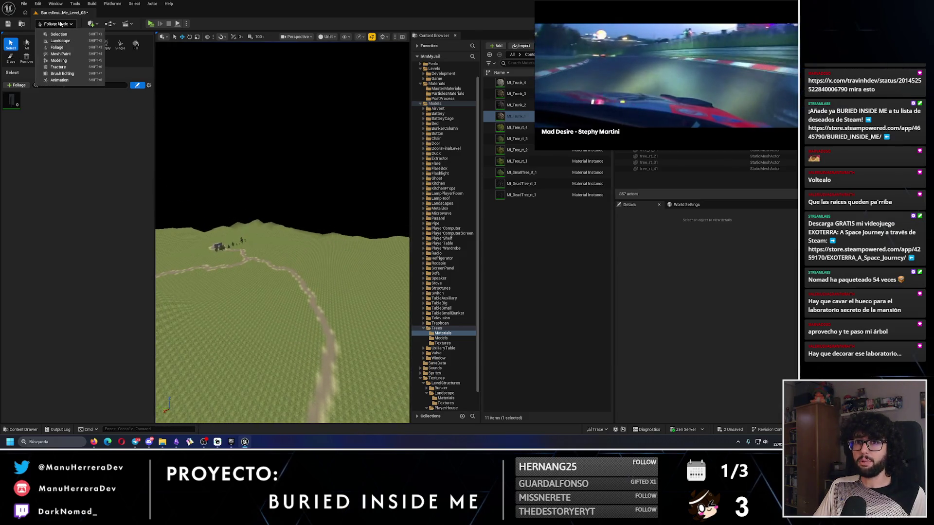
# Enter Landscape mode and switch to the Manage tools for adding landscape components.
pyautogui.click(60, 41)
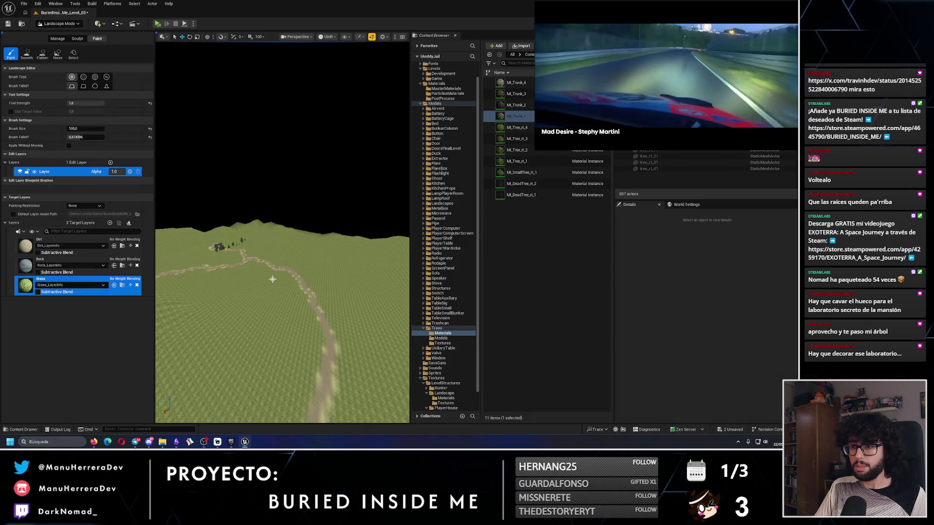
pyautogui.scroll(5, 274, 263)
pyautogui.moveTo(283, 253); pyautogui.dragTo(298, 272)
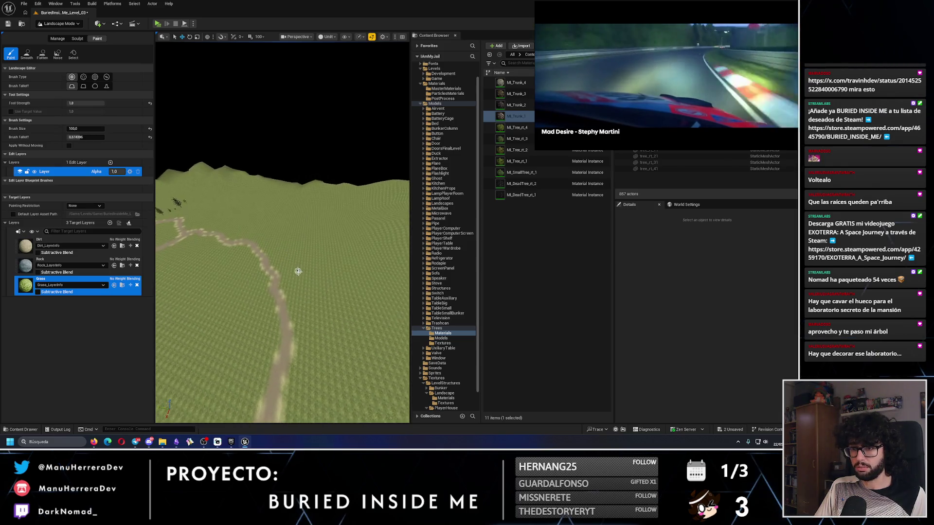
pyautogui.click(58, 39)
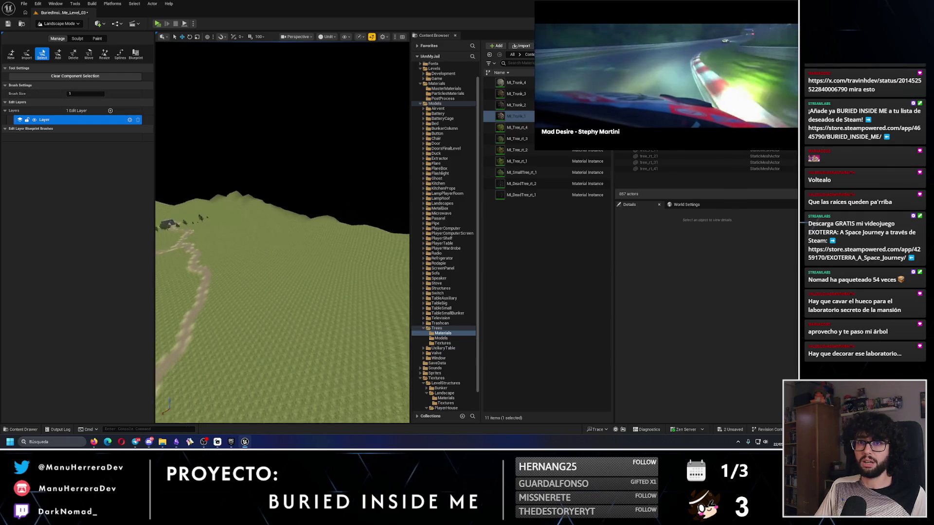
pyautogui.click(57, 53)
pyautogui.moveTo(317, 260)
pyautogui.mouseDown()
pyautogui.moveTo(344, 287)
pyautogui.moveTo(281, 230)
pyautogui.mouseUp()
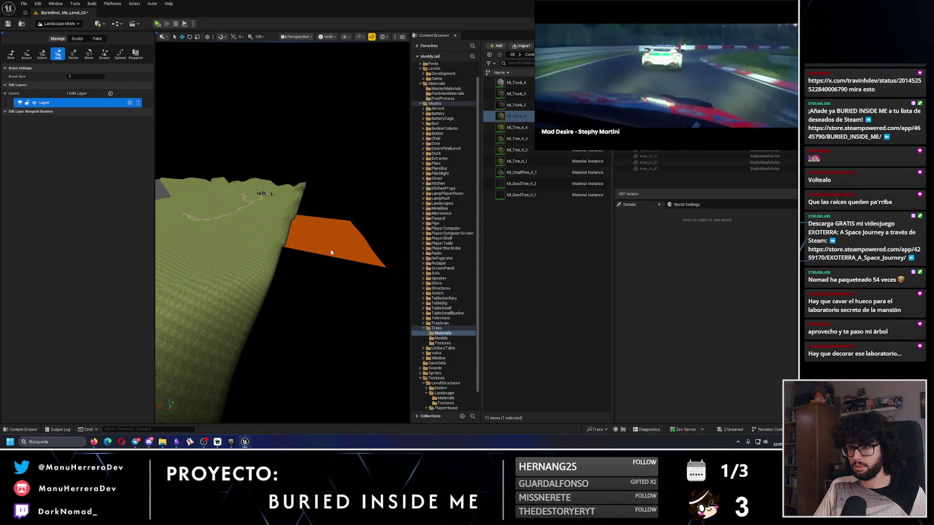
# Move the floating video aside, view the landscape Unlit, and return to Selection mode.
pyautogui.moveTo(631, 68)
pyautogui.mouseDown()
pyautogui.moveTo(449, 276)
pyautogui.moveTo(546, 152)
pyautogui.mouseUp()
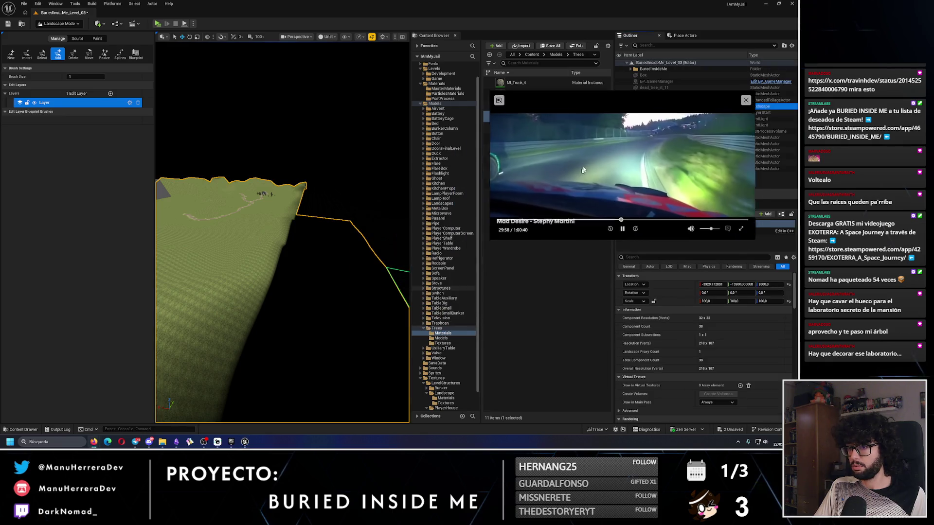
pyautogui.hotkey('alt', '3')
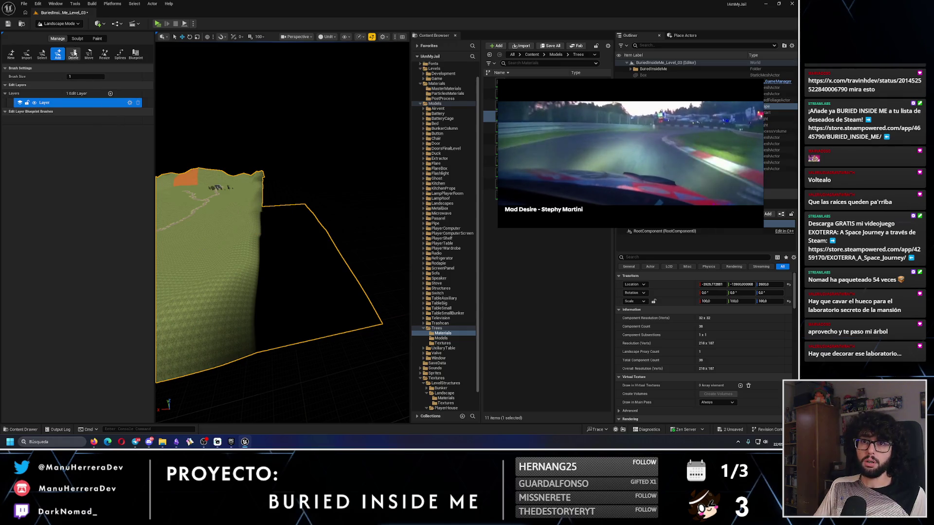
pyautogui.moveTo(284, 225)
pyautogui.mouseDown()
pyautogui.moveTo(314, 285)
pyautogui.moveTo(301, 268)
pyautogui.moveTo(316, 253)
pyautogui.moveTo(307, 292)
pyautogui.moveTo(306, 241)
pyautogui.mouseUp()
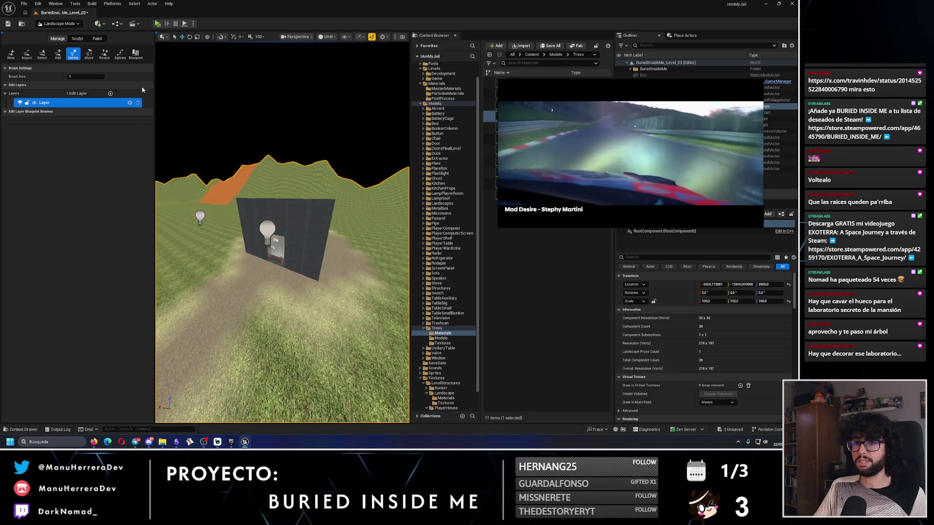
pyautogui.click(58, 24)
pyautogui.click(59, 34)
# Orbit down to ground level by the house and switch the view to Lit.
pyautogui.moveTo(167, 129)
pyautogui.mouseDown()
pyautogui.moveTo(146, 129)
pyautogui.moveTo(185, 114)
pyautogui.moveTo(163, 145)
pyautogui.moveTo(223, 219)
pyautogui.mouseUp()
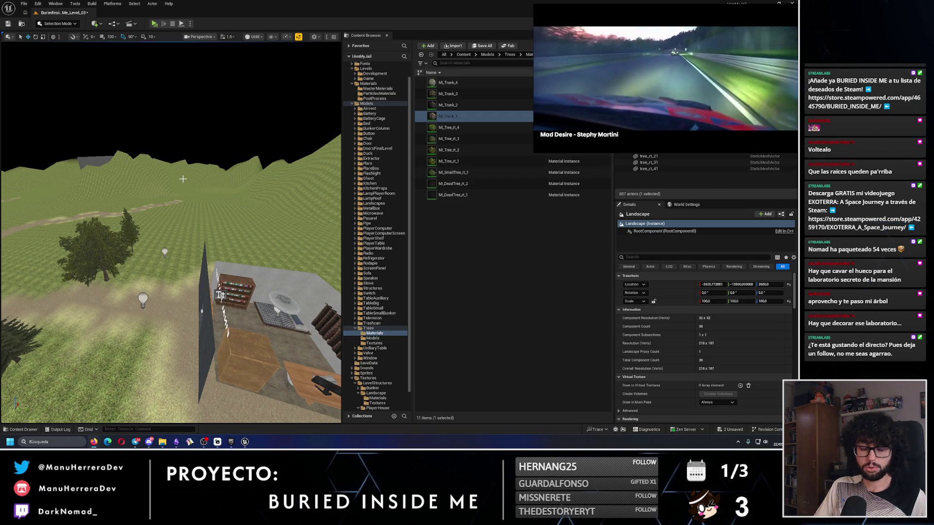
pyautogui.moveTo(243, 180)
pyautogui.mouseDown()
pyautogui.moveTo(226, 198)
pyautogui.moveTo(216, 187)
pyautogui.mouseUp()
pyautogui.hotkey('alt', '4')
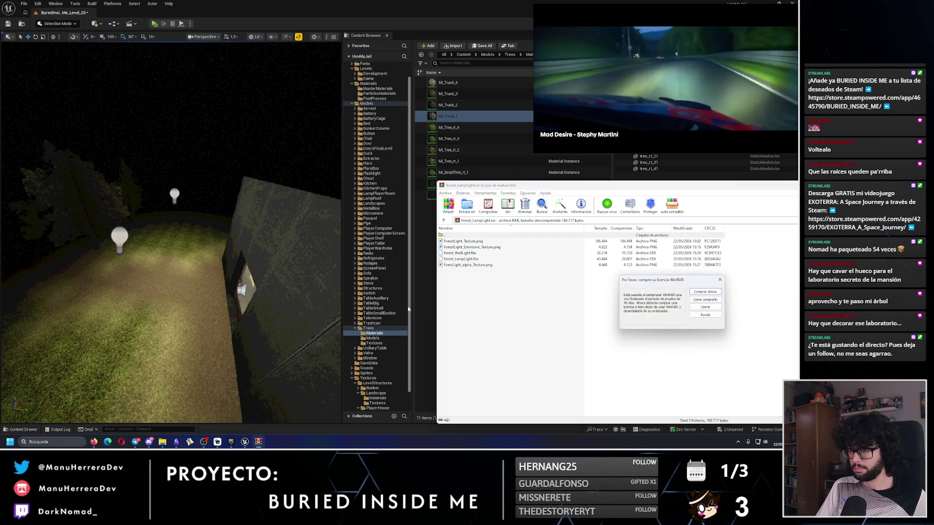
# Dismiss the WinRAR licence reminder and bring the Downloads folder window forward.
pyautogui.click(720, 280)
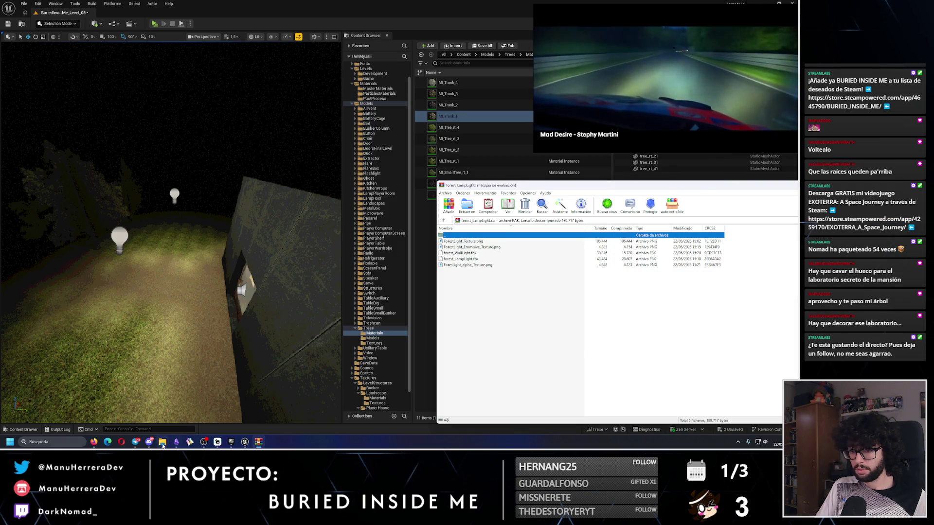
pyautogui.moveTo(163, 446)
pyautogui.click(141, 409)
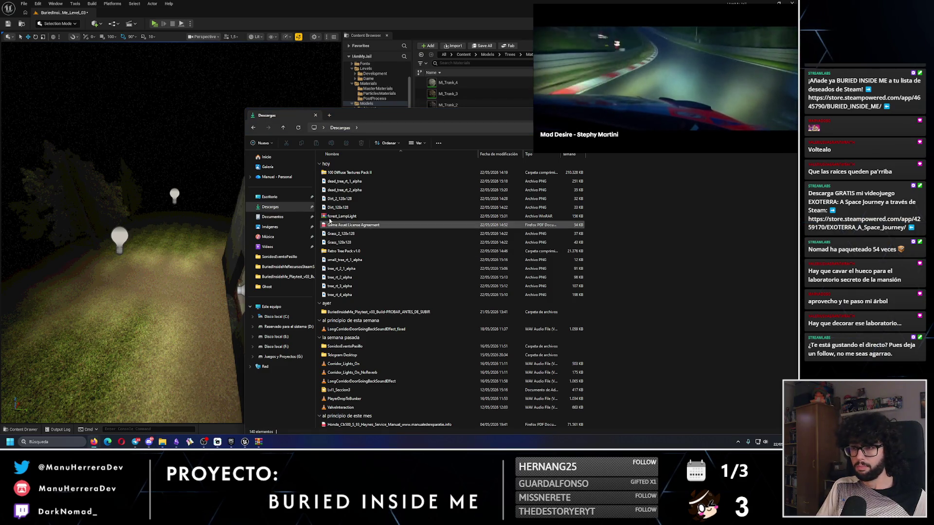
# Move the seven tree alpha images, including dead_tree_rt_1/2_alpha, into the Low Res folder.
pyautogui.moveTo(367, 118); pyautogui.dragTo(268, 108)
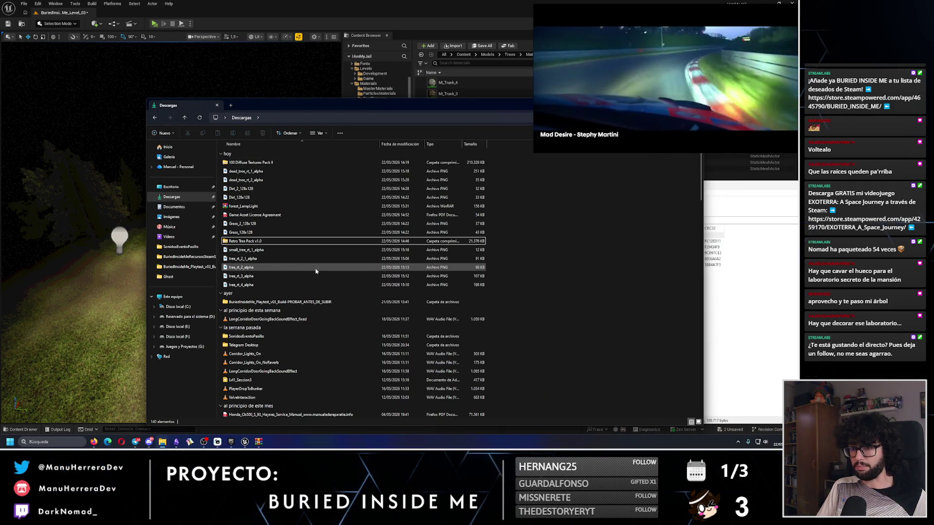
pyautogui.click(244, 285)
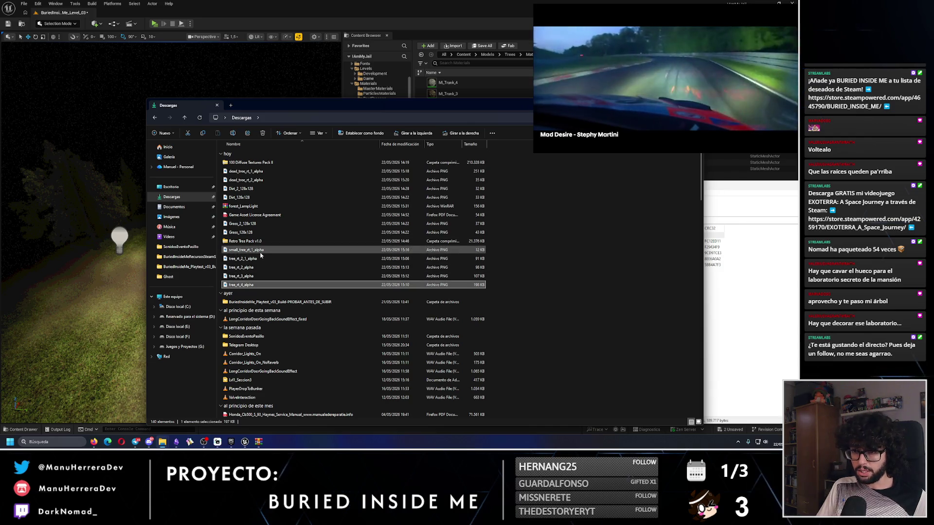
pyautogui.keyDown('shift'); pyautogui.click(260, 250); pyautogui.keyUp('shift')
pyautogui.keyDown('ctrl'); pyautogui.click(254, 232); pyautogui.keyUp('ctrl')
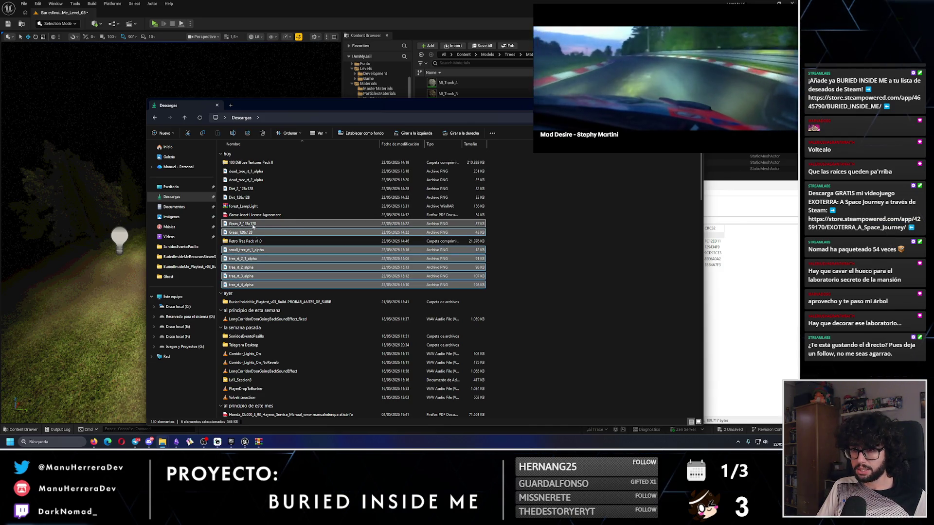
pyautogui.keyDown('ctrl'); pyautogui.click(294, 225); pyautogui.keyUp('ctrl')
pyautogui.keyDown('ctrl'); pyautogui.click(271, 232); pyautogui.keyUp('ctrl')
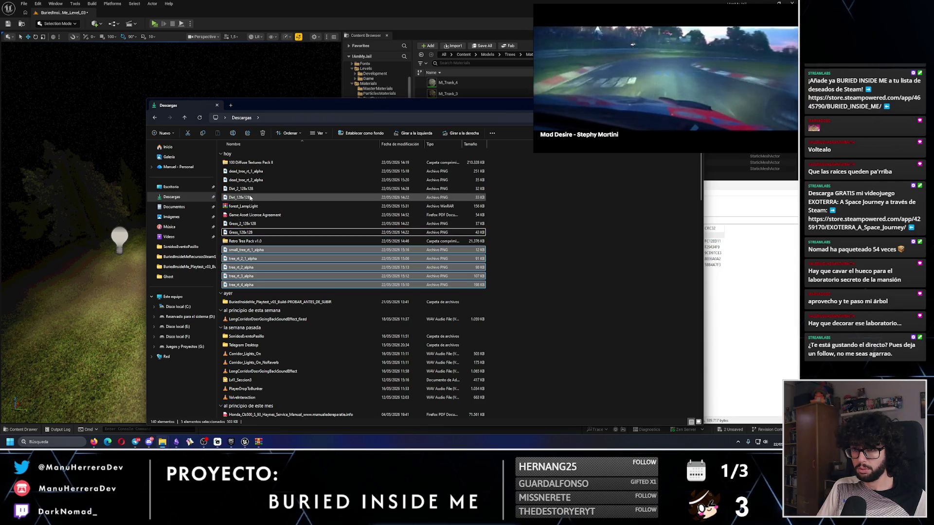
pyautogui.keyDown('ctrl'); pyautogui.click(270, 180); pyautogui.keyUp('ctrl')
pyautogui.keyDown('ctrl'); pyautogui.click(269, 171); pyautogui.keyUp('ctrl')
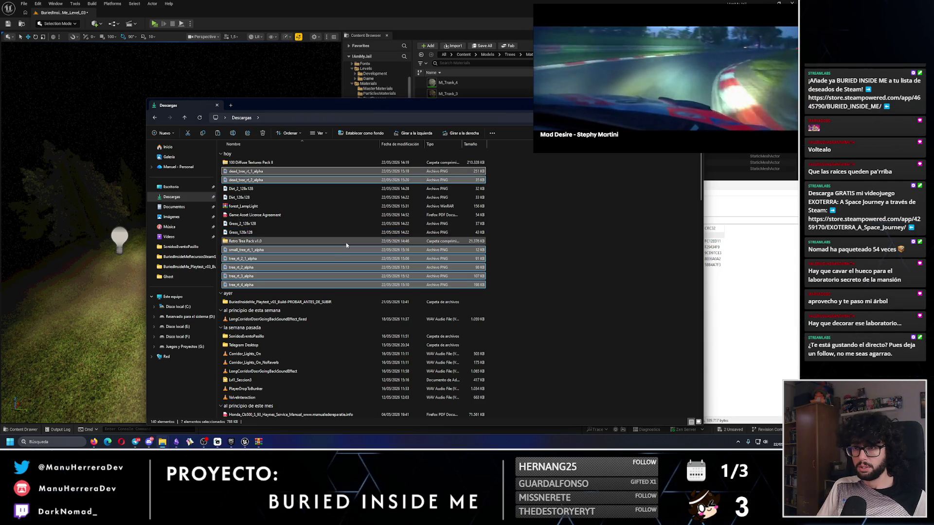
pyautogui.moveTo(163, 443)
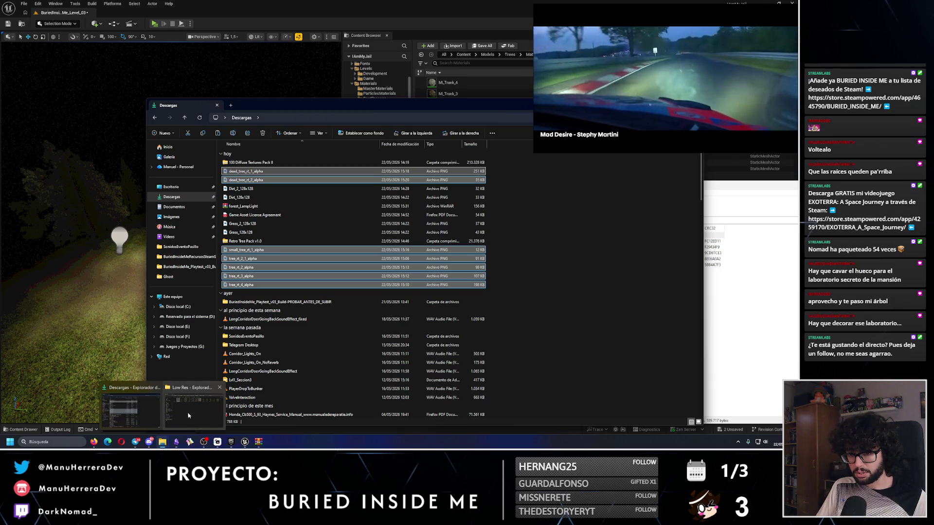
pyautogui.click(188, 415)
pyautogui.hotkey('ctrl', 'v')
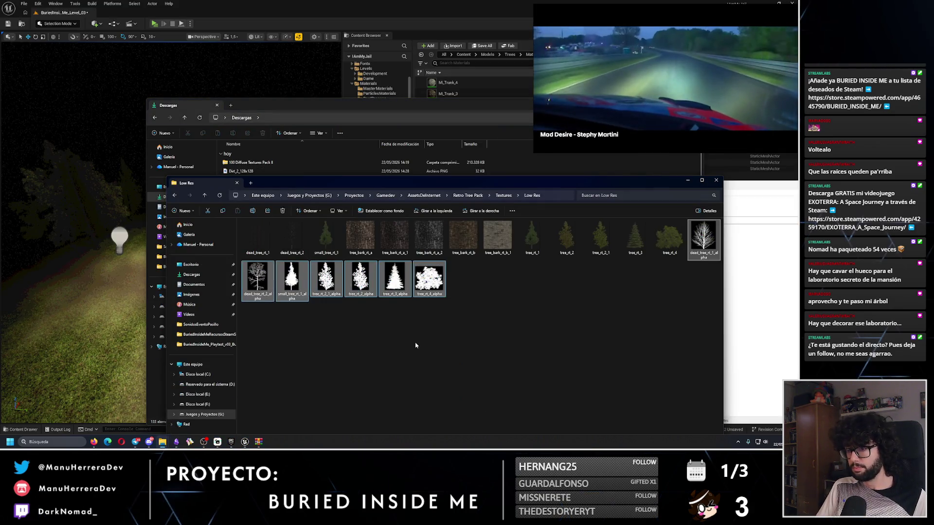
# Close the Low Res window and select the Dirt and Grass 128x128 images.
pyautogui.moveTo(366, 185); pyautogui.dragTo(246, 171)
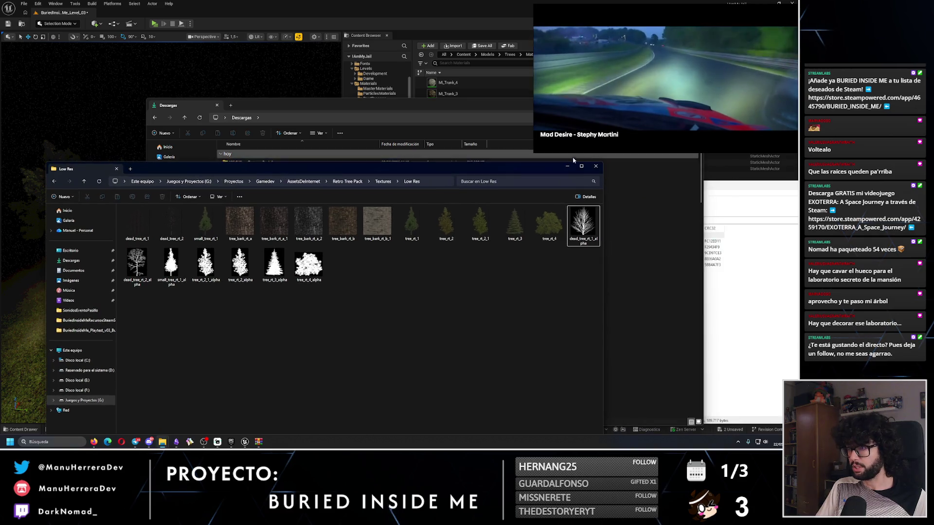
pyautogui.click(594, 171)
pyautogui.click(243, 171)
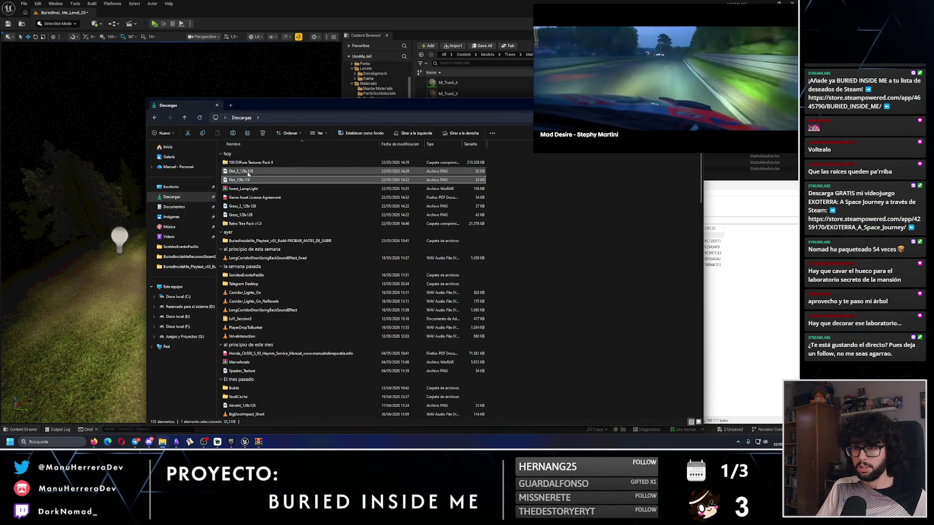
pyautogui.keyDown('ctrl'); pyautogui.click(249, 179); pyautogui.keyUp('ctrl')
pyautogui.keyDown('ctrl'); pyautogui.click(240, 214); pyautogui.keyUp('ctrl')
pyautogui.keyDown('ctrl'); pyautogui.click(242, 206); pyautogui.keyUp('ctrl')
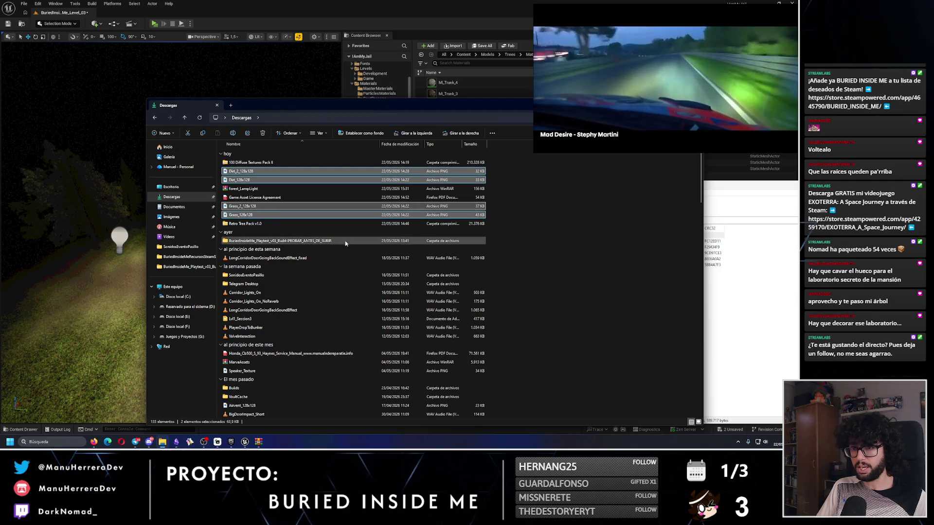
# Delete the license agreement, Retro Tree Pack v1.0 and 100 Diffuse Textures Pack II.
pyautogui.click(254, 197)
pyautogui.press('Delete')
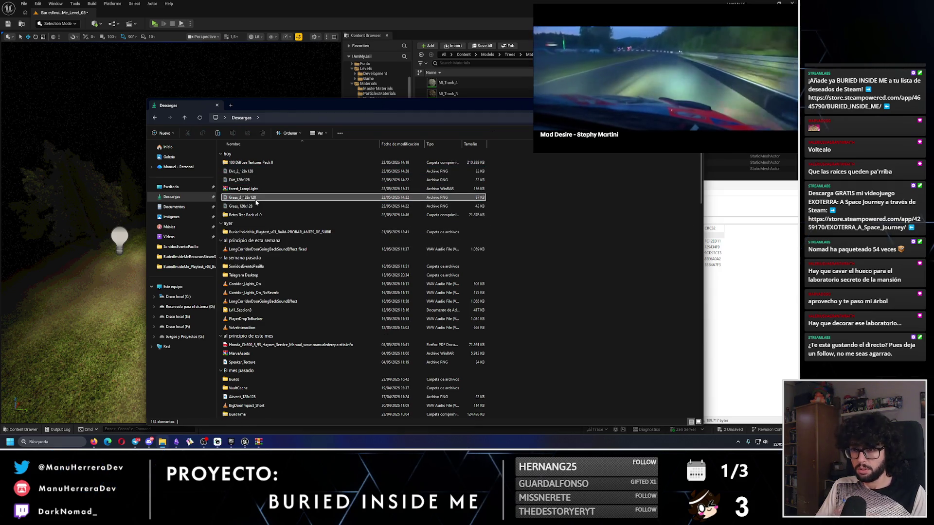
pyautogui.click(250, 215)
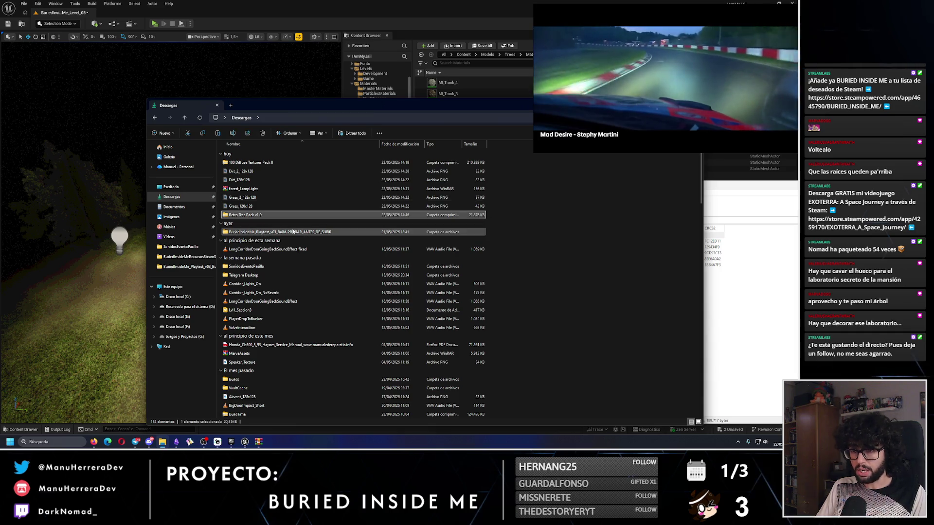
pyautogui.keyDown('ctrl'); pyautogui.click(267, 163); pyautogui.keyUp('ctrl')
pyautogui.press('Delete')
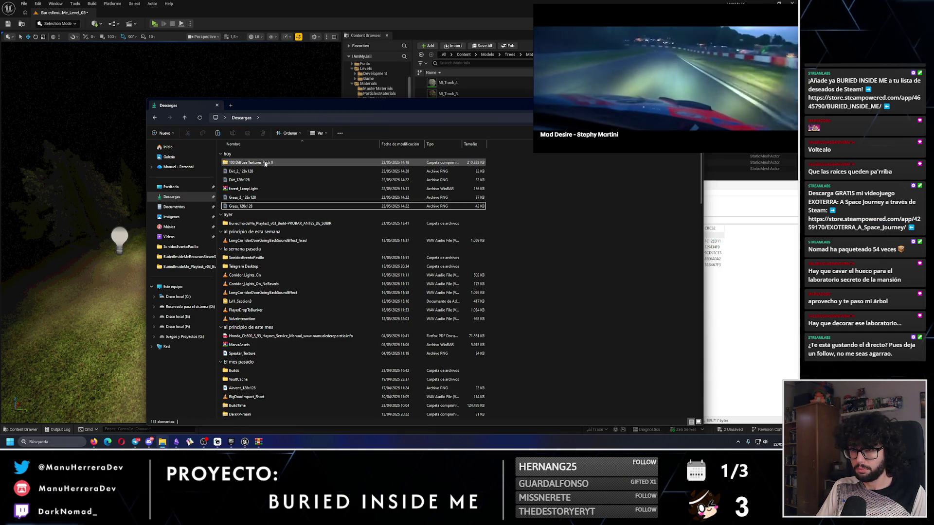
pyautogui.click(162, 442)
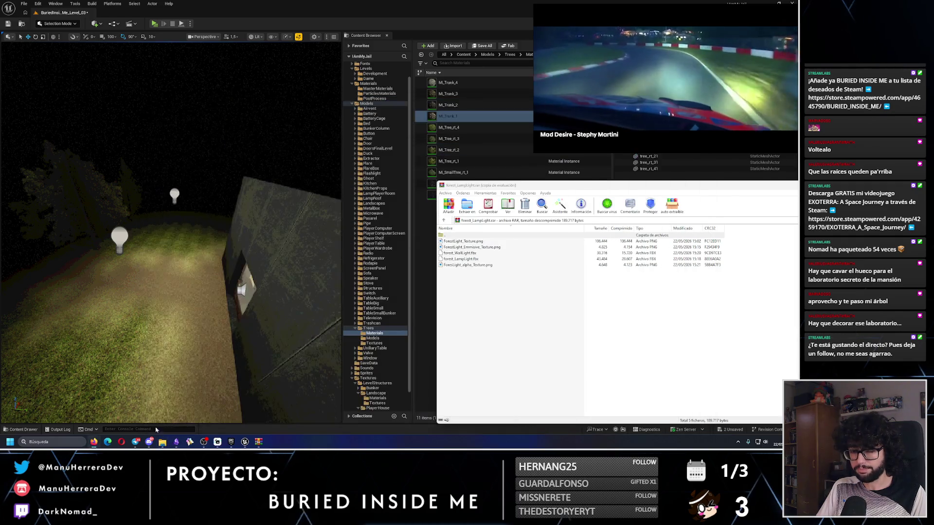
# In a new File Explorer window, browse to G:\Gamedev\Modelado3D\BuriedInsideMe and look for Textures.
pyautogui.click(162, 442)
pyautogui.rightClick(162, 442)
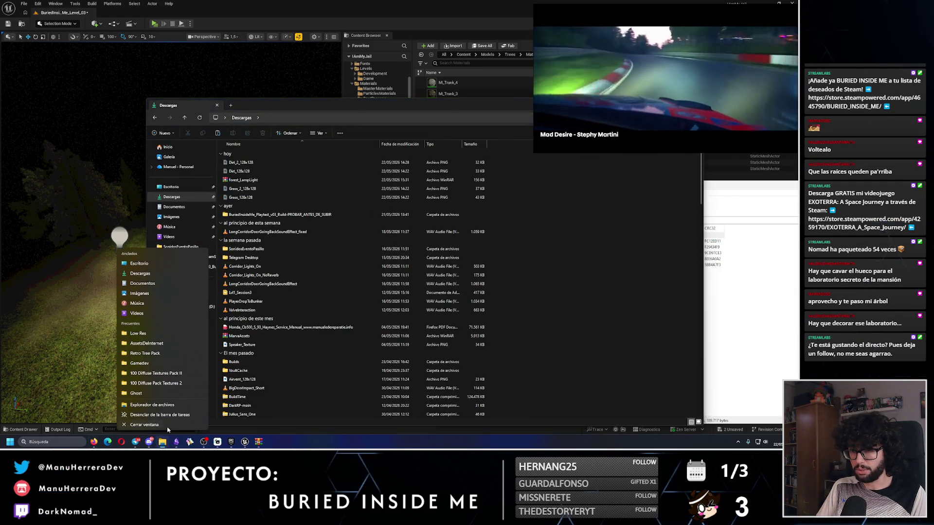
pyautogui.click(167, 405)
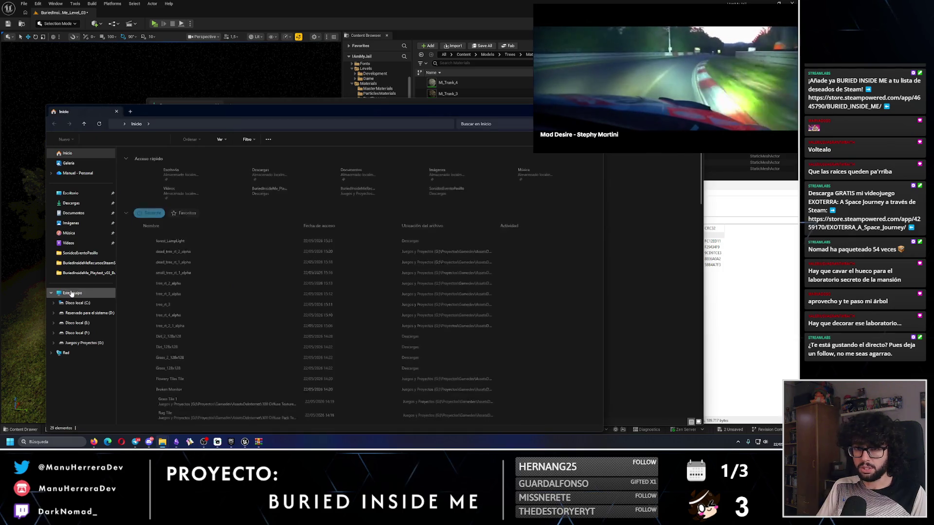
pyautogui.doubleClick(187, 170)
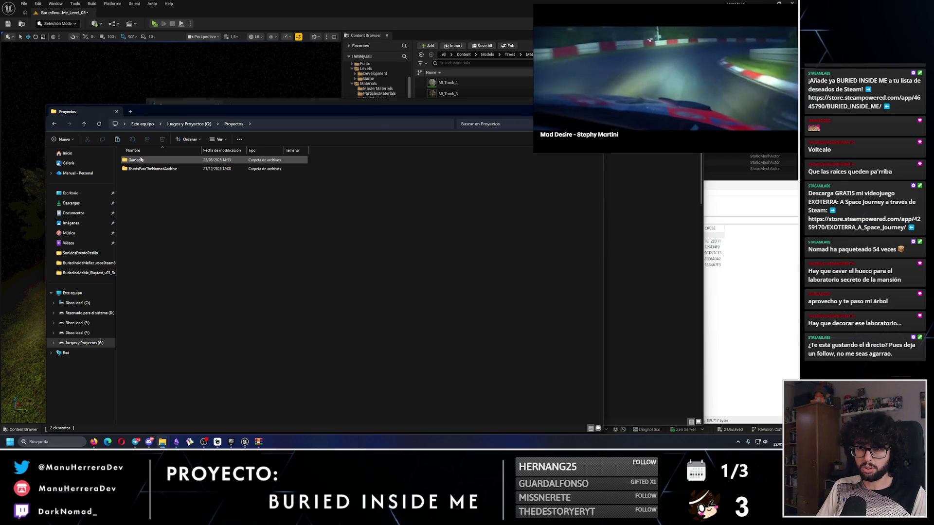
pyautogui.doubleClick(138, 160)
pyautogui.doubleClick(146, 169)
pyautogui.doubleClick(137, 160)
pyautogui.press('t')
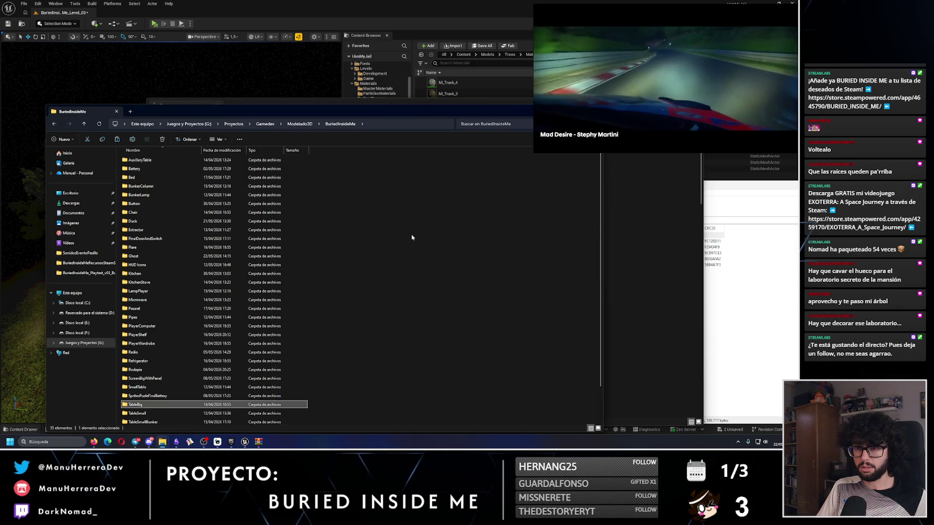
pyautogui.press('t')
pyautogui.press('t')
pyautogui.press('t')
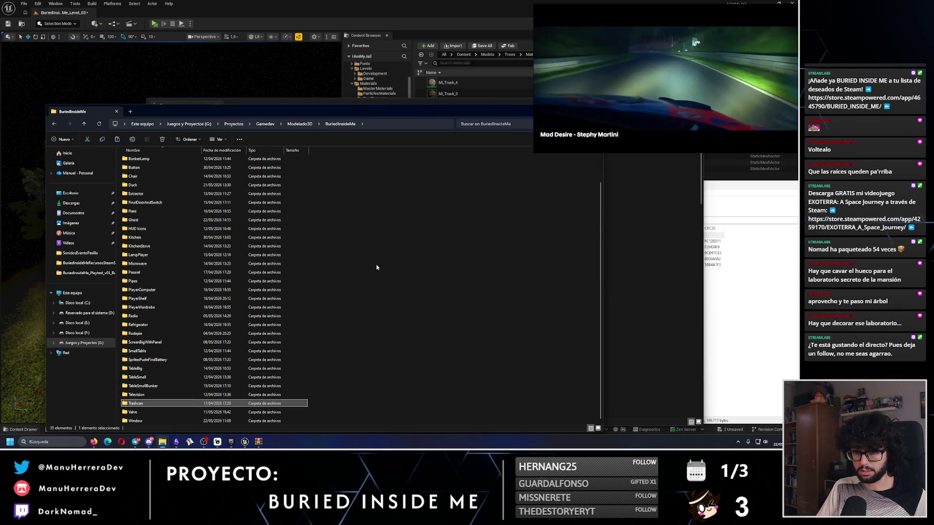
pyautogui.press('t')
pyautogui.press('t')
pyautogui.press('t')
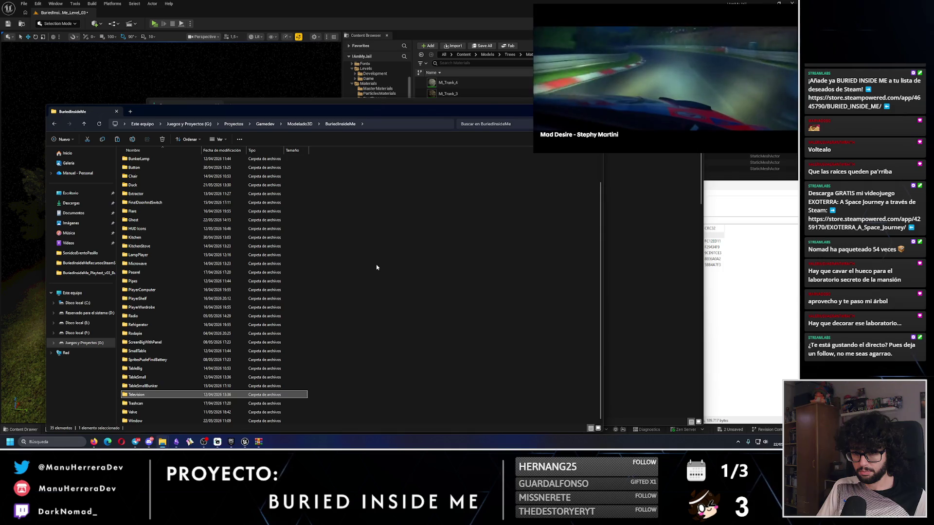
# Create a Textures folder in BuriedInsideMe and paste the dirt and grass images into it.
pyautogui.rightClick(371, 281)
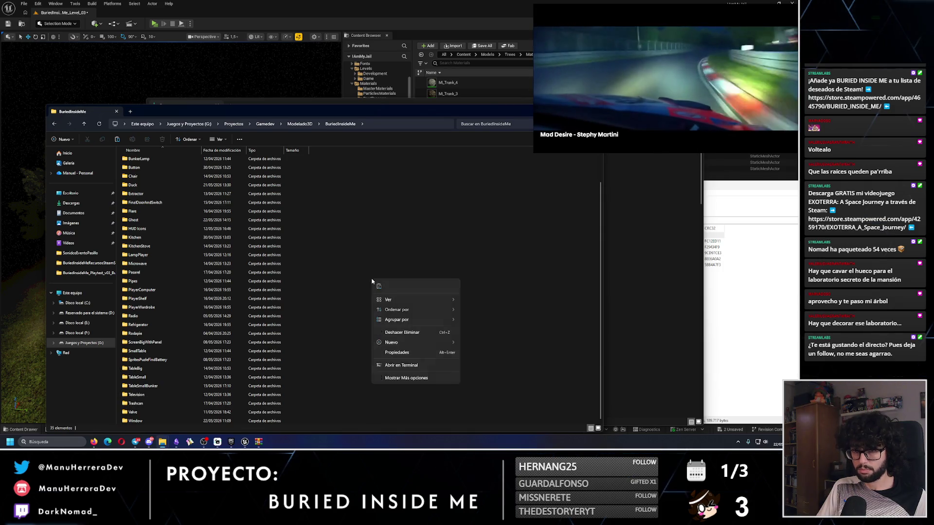
pyautogui.moveTo(414, 342)
pyautogui.click(491, 246)
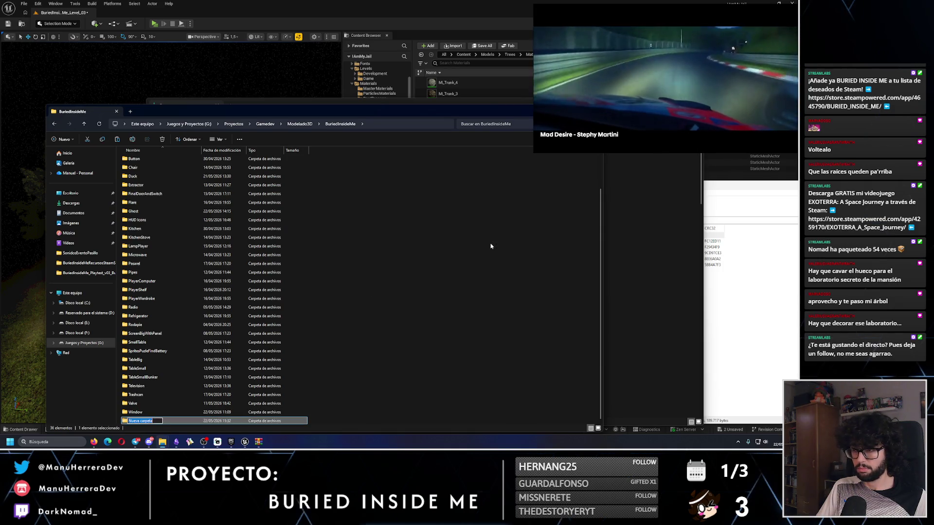
pyautogui.write('Textures')
pyautogui.press('Return')
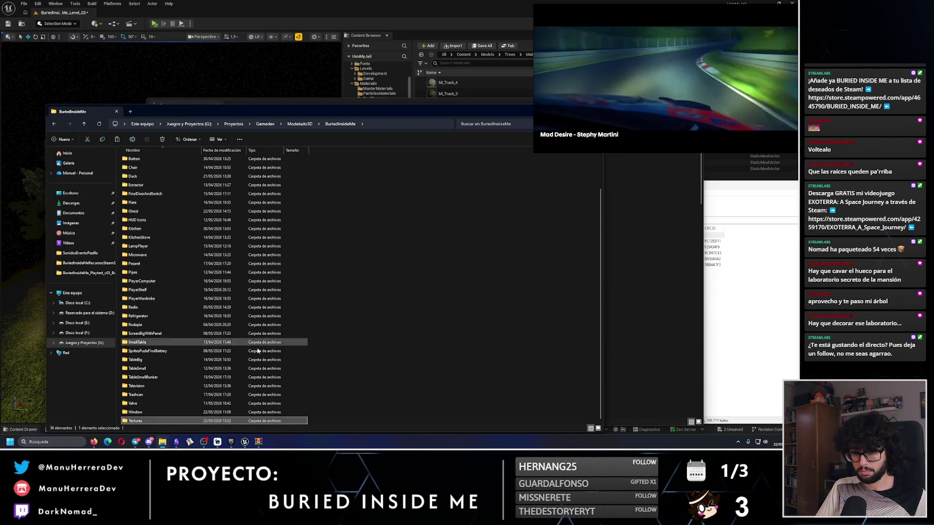
pyautogui.doubleClick(176, 373)
pyautogui.hotkey('ctrl', 'v')
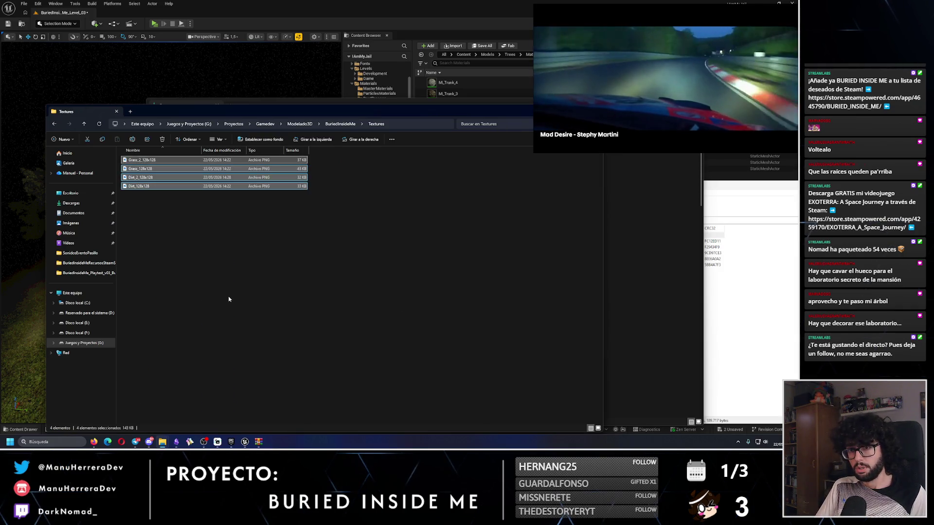
# Navigate back up to Gamedev and close that folder window.
pyautogui.click(55, 124)
pyautogui.click(56, 125)
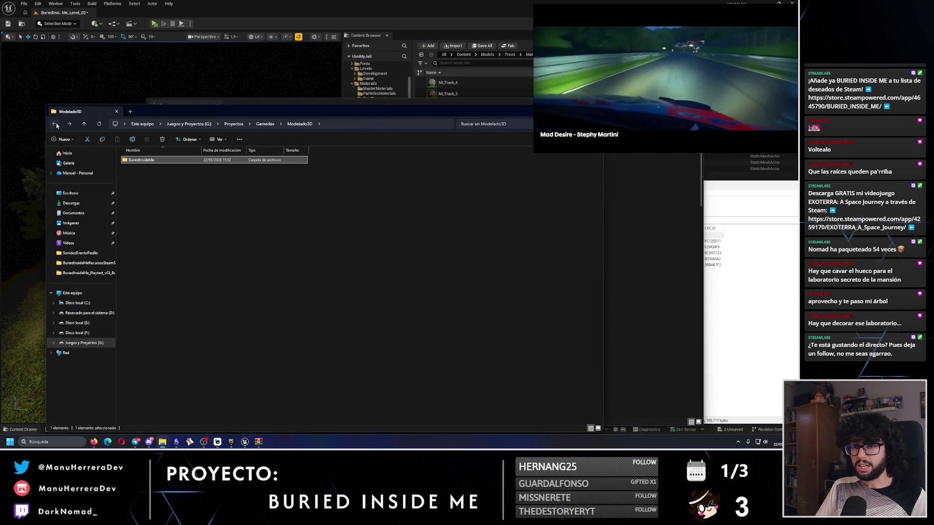
pyautogui.click(56, 126)
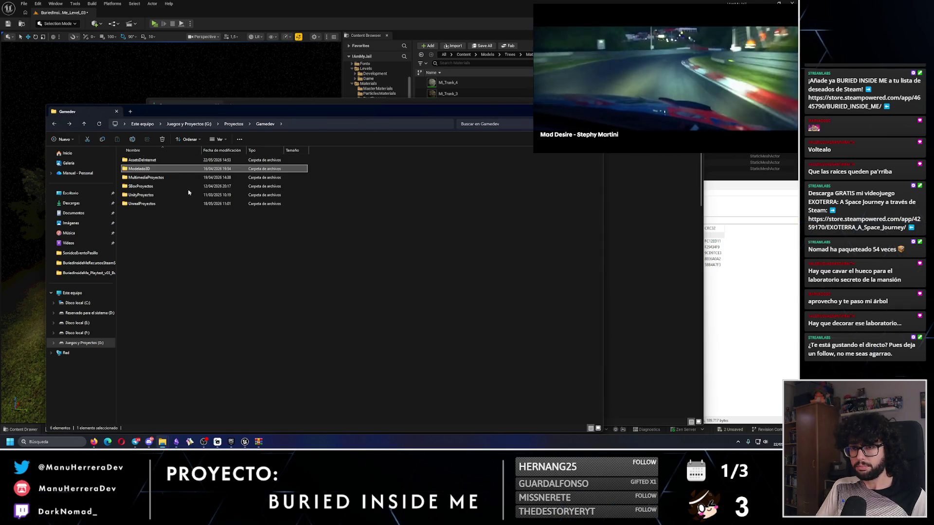
pyautogui.moveTo(590, 110); pyautogui.dragTo(457, 106)
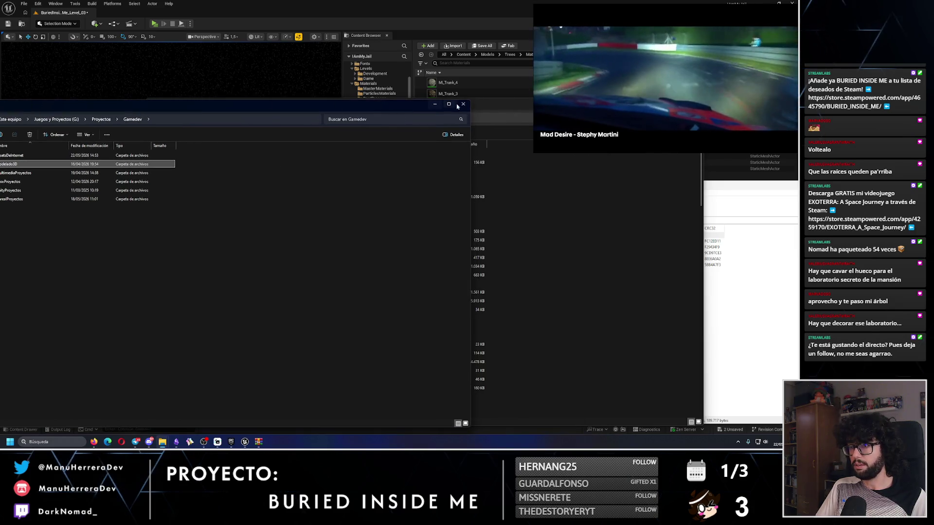
pyautogui.click(458, 106)
# Close the archive window, set the Downloads window aside, and return to the Unreal editor.
pyautogui.moveTo(581, 97); pyautogui.dragTo(397, 97)
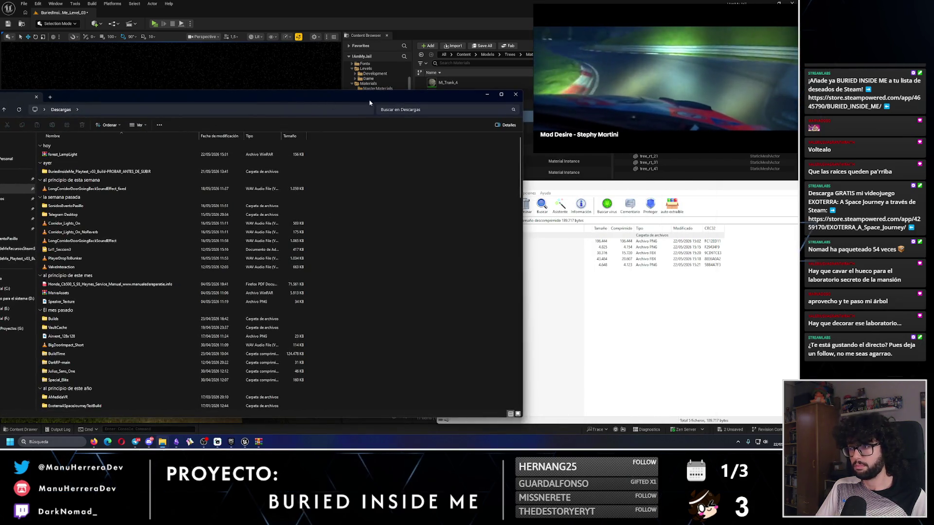
pyautogui.click(614, 182)
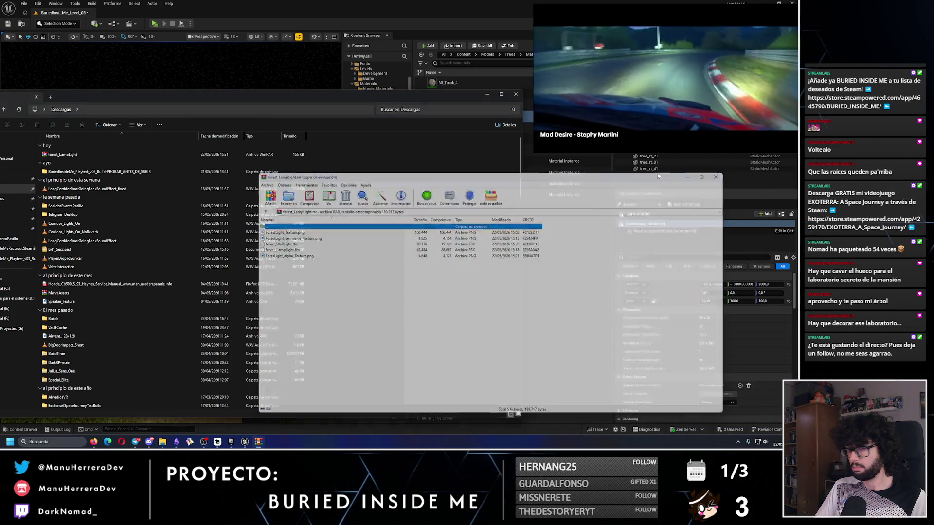
pyautogui.press('Escape')
pyautogui.moveTo(141, 113); pyautogui.dragTo(234, 114)
pyautogui.click(149, 418)
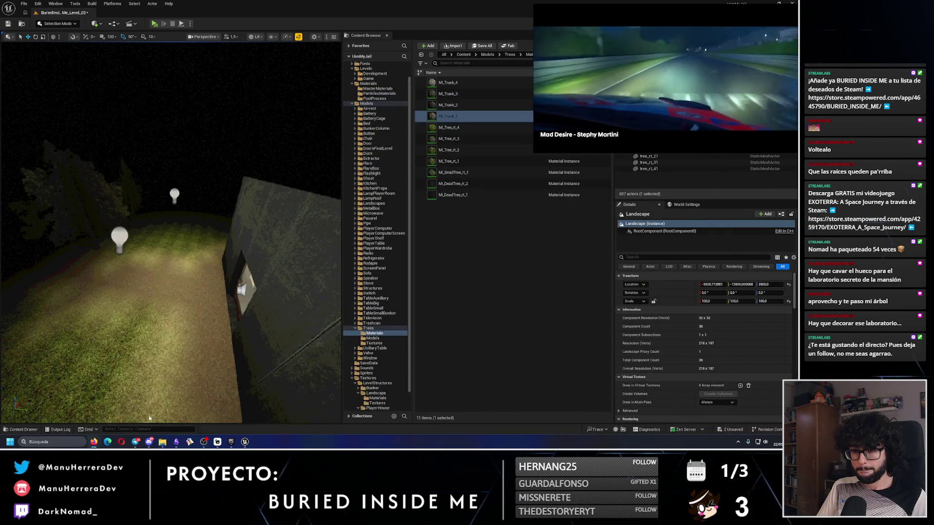
# Open forest_LampLight from recent files in a new Explorer window and dismiss the licence reminder.
pyautogui.click(163, 443)
pyautogui.rightClick(163, 443)
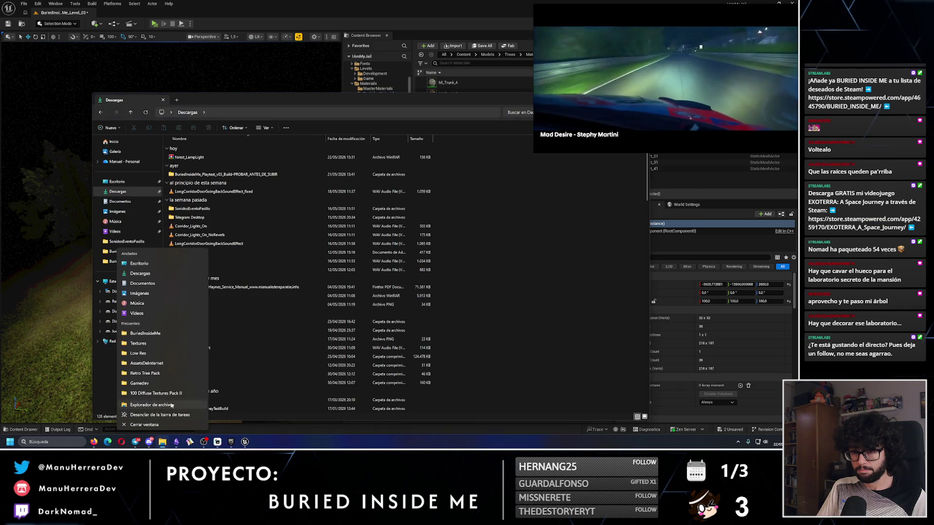
pyautogui.click(245, 349)
pyautogui.moveTo(341, 99)
pyautogui.mouseDown()
pyautogui.moveTo(327, 104)
pyautogui.moveTo(349, 108)
pyautogui.mouseUp()
pyautogui.click(122, 150)
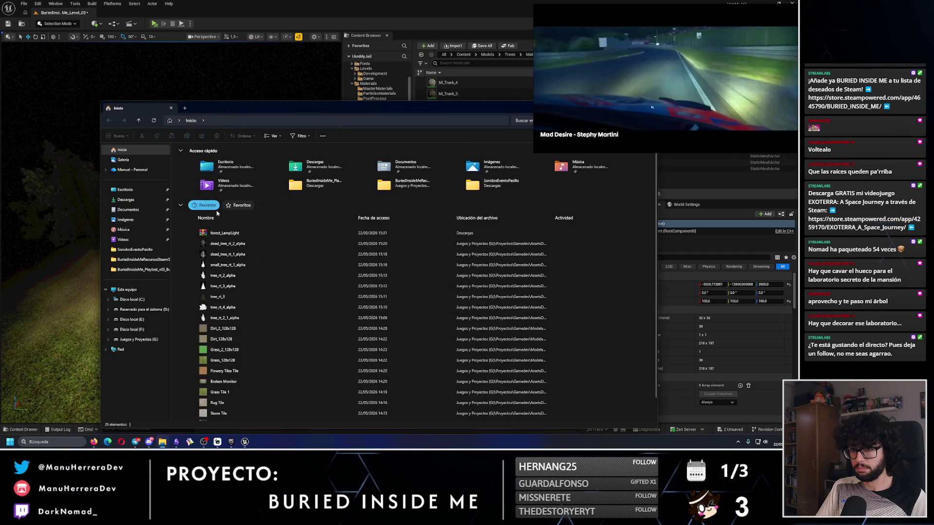
pyautogui.click(214, 233)
pyautogui.doubleClick(214, 232)
pyautogui.click(139, 339)
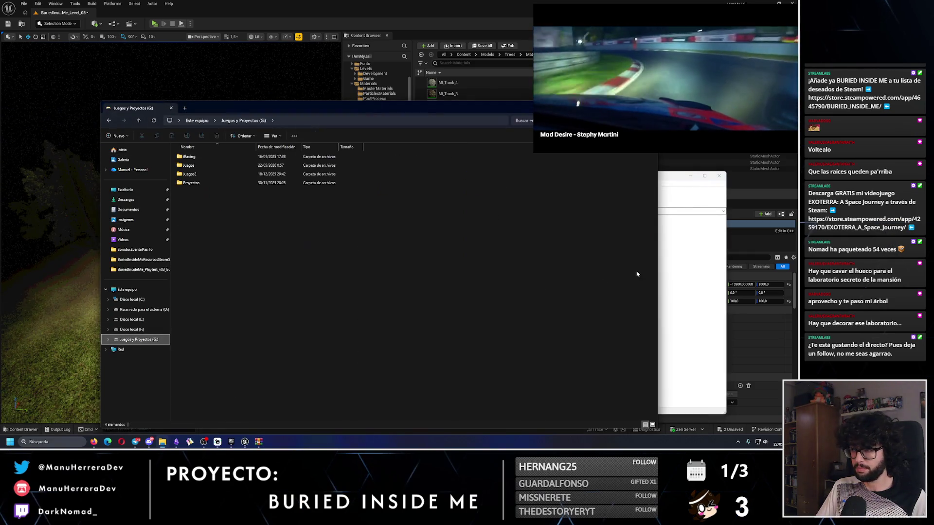
pyautogui.click(539, 271)
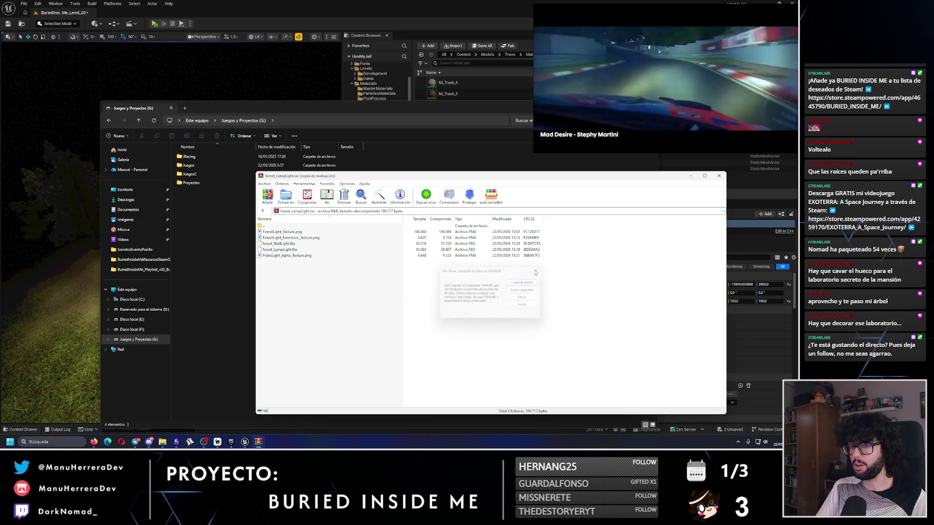
# Browse to G:\Proyectos\Gamedev\BuriedInsideMe in the drive window.
pyautogui.click(245, 245)
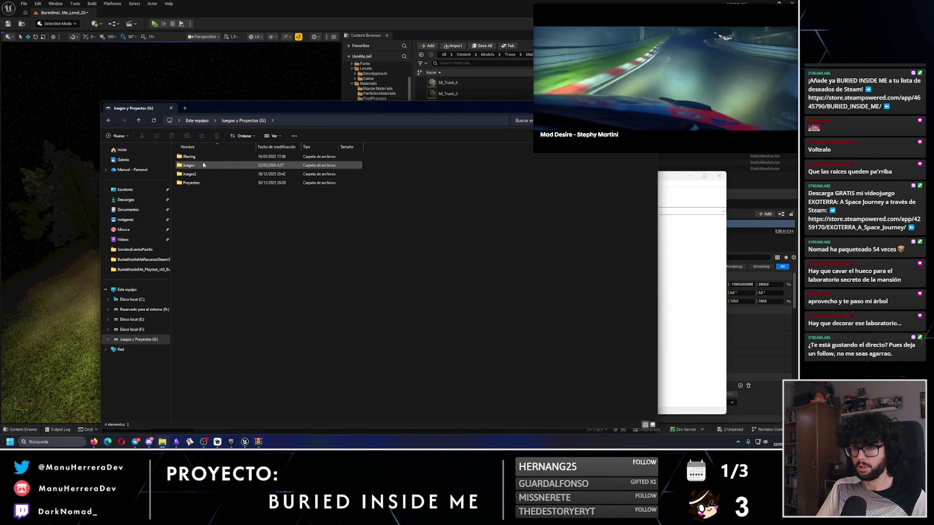
pyautogui.click(191, 184)
pyautogui.moveTo(191, 187); pyautogui.dragTo(144, 170)
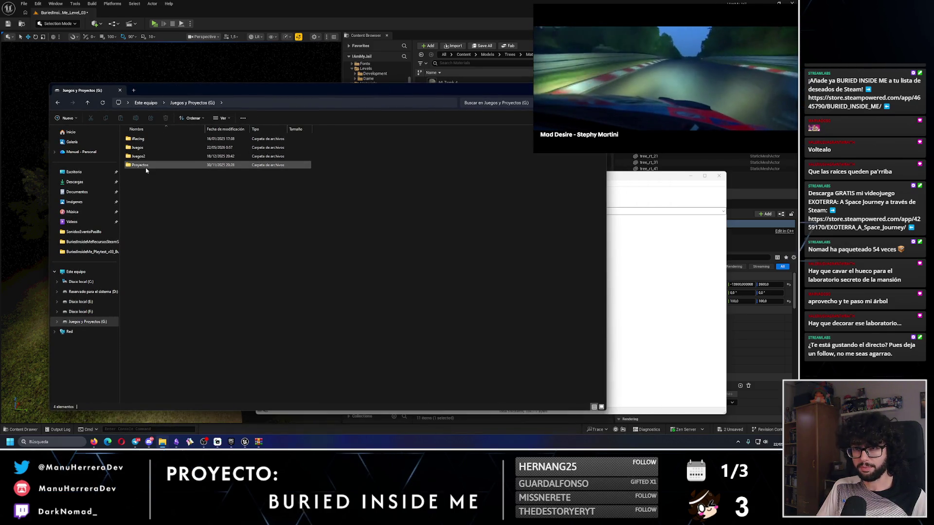
pyautogui.doubleClick(146, 165)
pyautogui.doubleClick(146, 147)
pyautogui.doubleClick(145, 138)
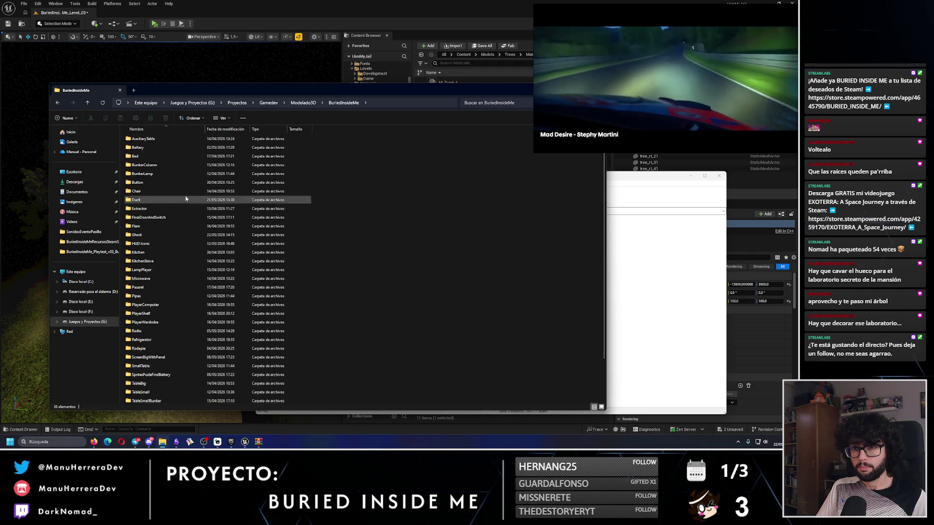
# Create a ForestLight folder in BuriedInsideMe and extract all the archive files into it.
pyautogui.rightClick(356, 245)
pyautogui.moveTo(395, 295)
pyautogui.click(468, 294)
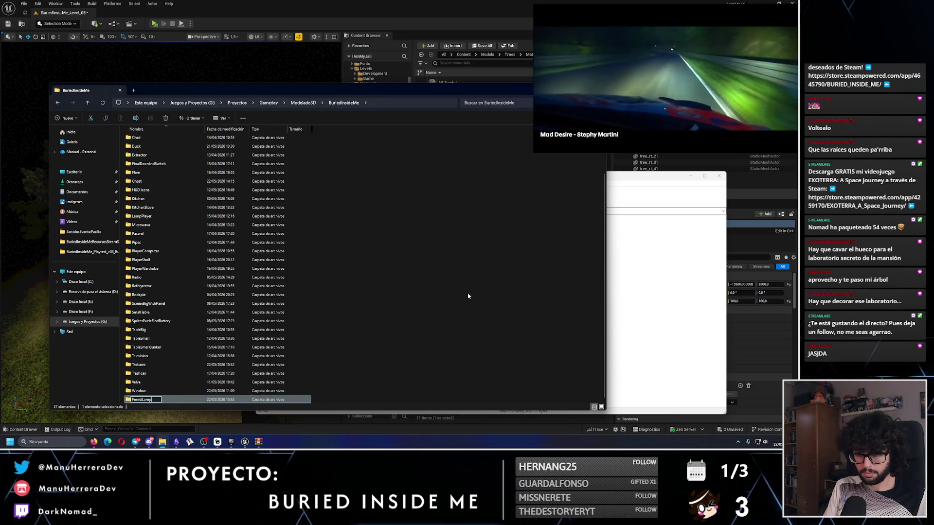
pyautogui.press('Return')
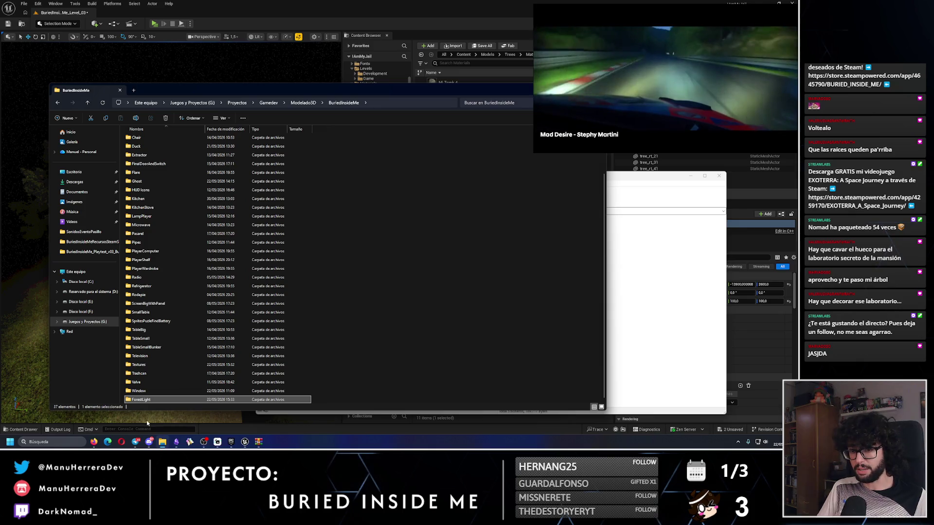
pyautogui.doubleClick(145, 400)
pyautogui.click(709, 265)
pyautogui.moveTo(324, 288)
pyautogui.mouseDown()
pyautogui.moveTo(284, 235)
pyautogui.moveTo(253, 281)
pyautogui.mouseUp()
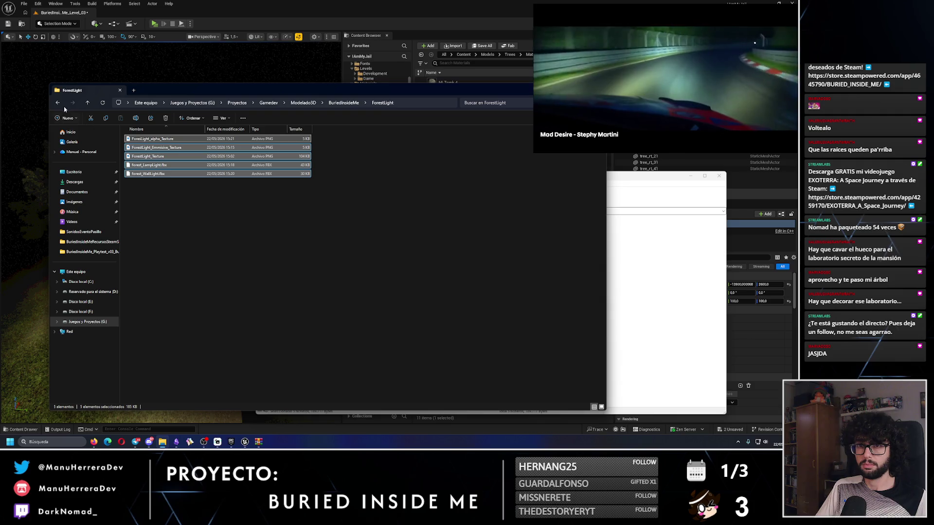
pyautogui.click(378, 27)
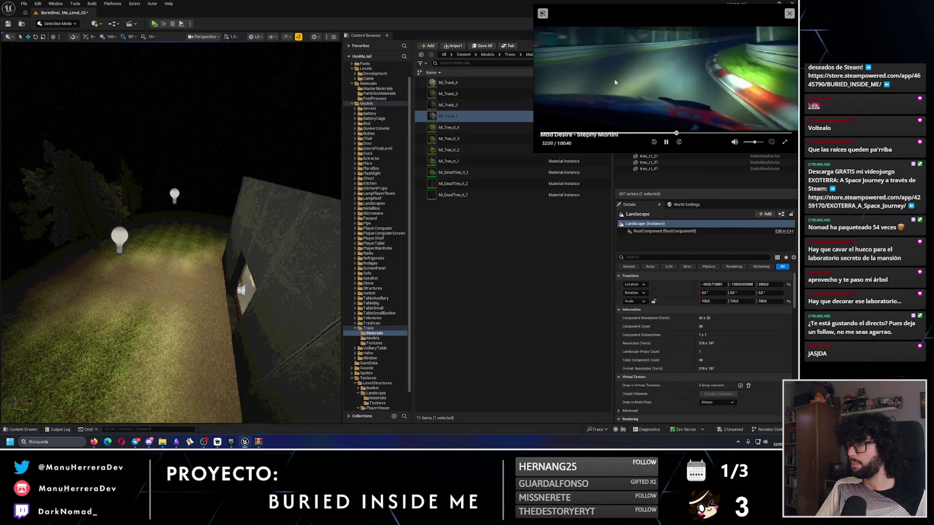
# Create a ForestLight folder under Models in the Content Browser.
pyautogui.click(355, 329)
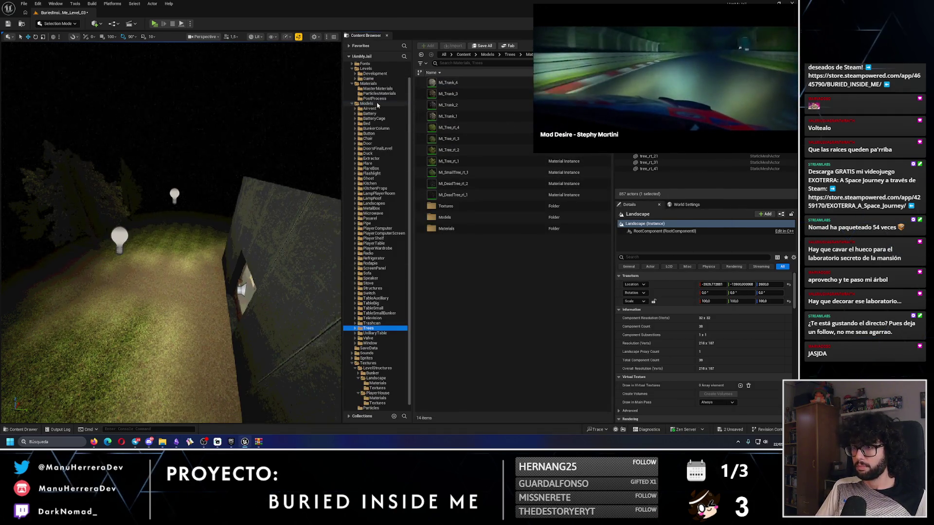
pyautogui.click(366, 104)
pyautogui.rightClick(368, 122)
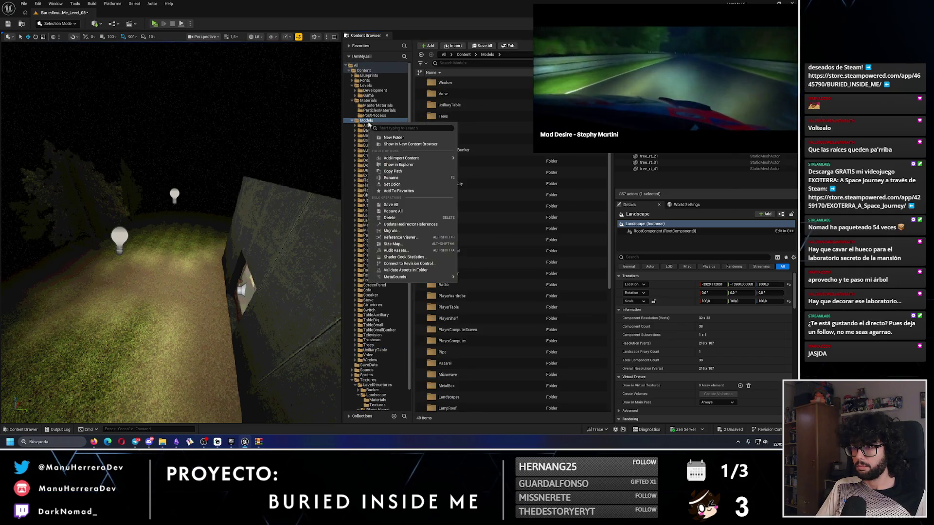
pyautogui.click(394, 137)
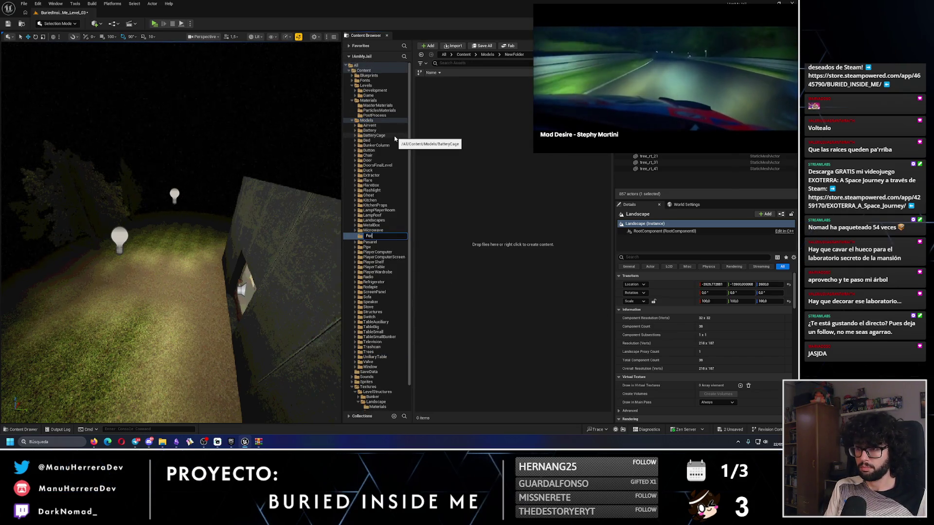
pyautogui.write('estLigh')
pyautogui.press('Return')
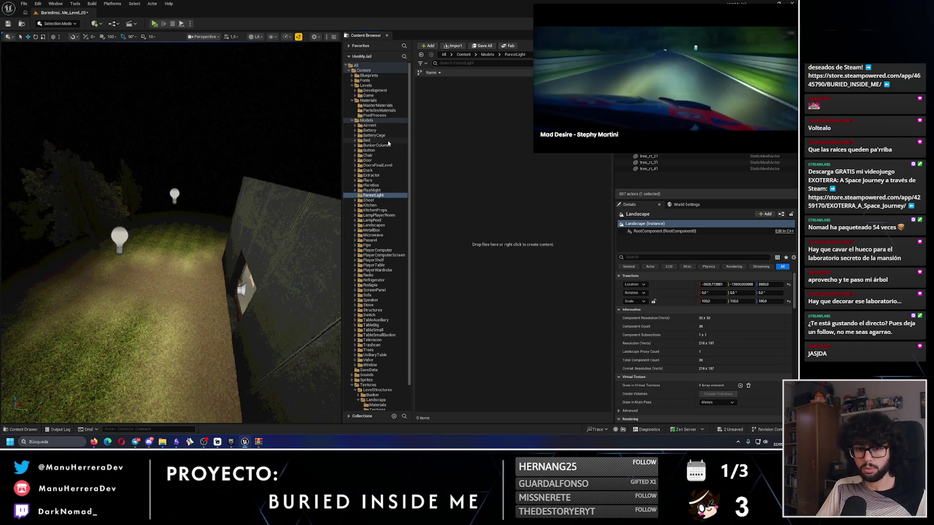
# Add Model and Textures subfolders inside ForestLight.
pyautogui.rightClick(374, 196)
pyautogui.click(391, 214)
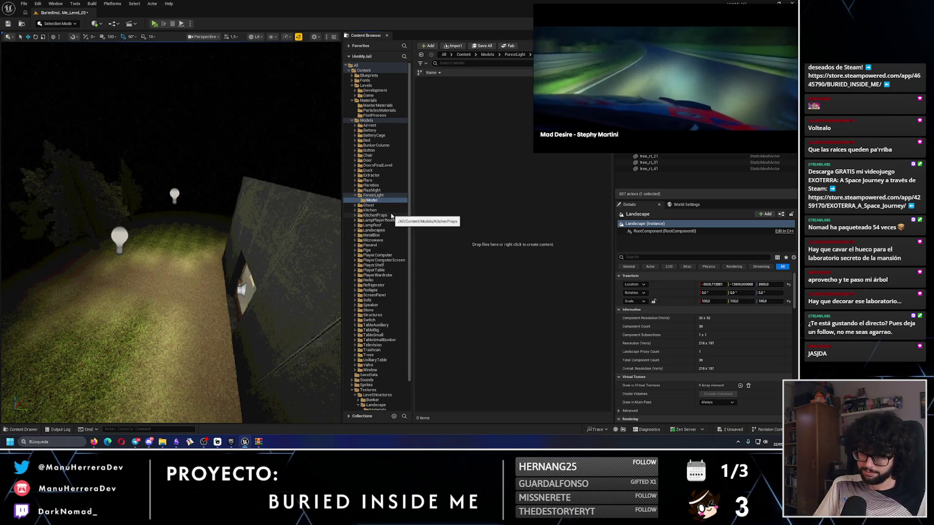
pyautogui.write('l')
pyautogui.press('Return')
pyautogui.rightClick(377, 195)
pyautogui.click(397, 210)
pyautogui.write('e')
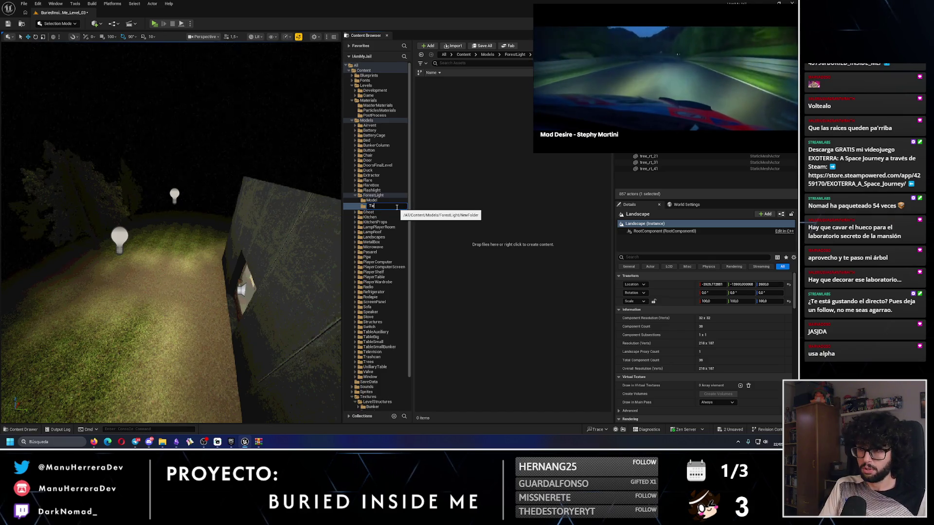
pyautogui.write('xturres')
pyautogui.press('Return')
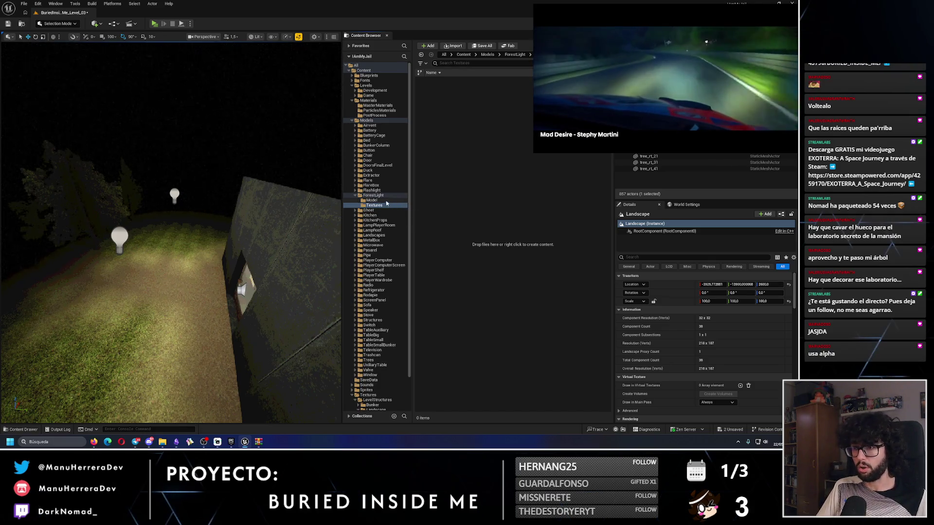
# Add a Material subfolder to ForestLight and open the Model folder.
pyautogui.click(381, 199)
pyautogui.rightClick(378, 195)
pyautogui.click(398, 210)
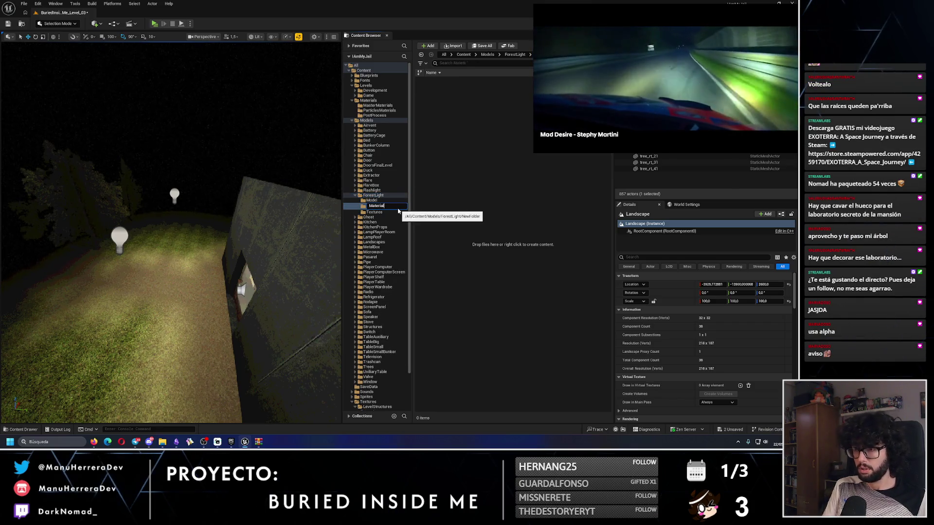
pyautogui.press('Return')
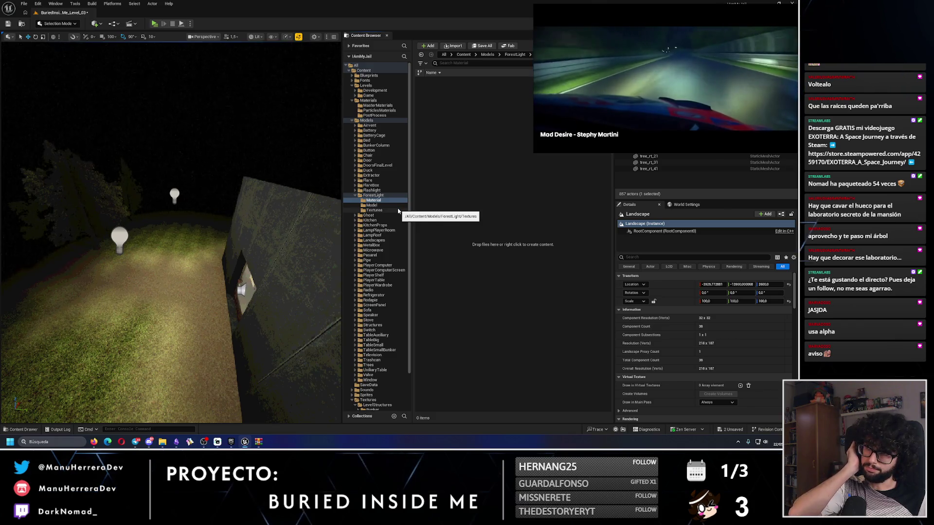
pyautogui.click(391, 205)
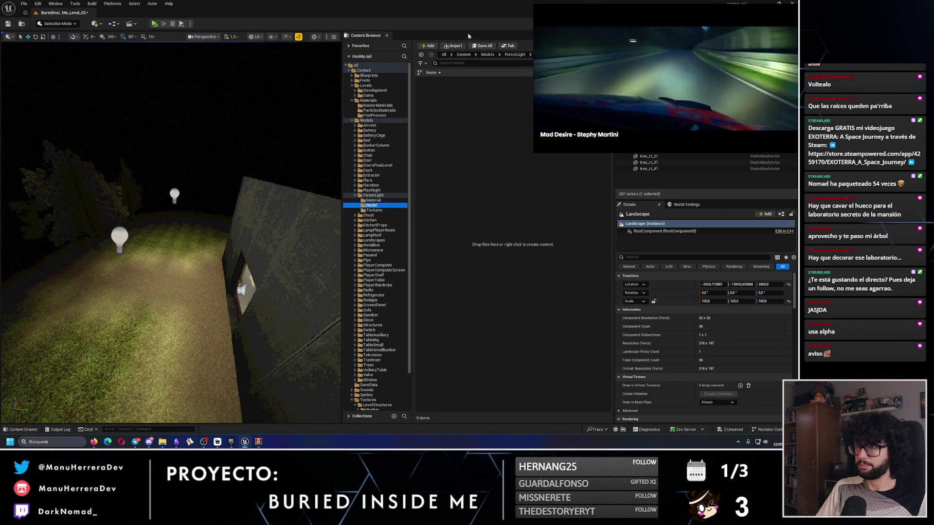
pyautogui.click(452, 47)
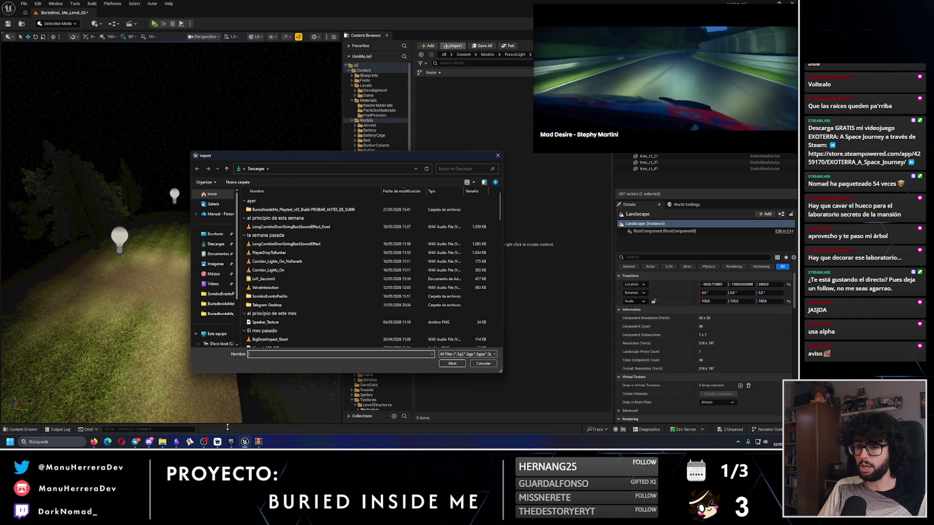
# Copy the full path of the ForestLight folder on disk.
pyautogui.click(164, 443)
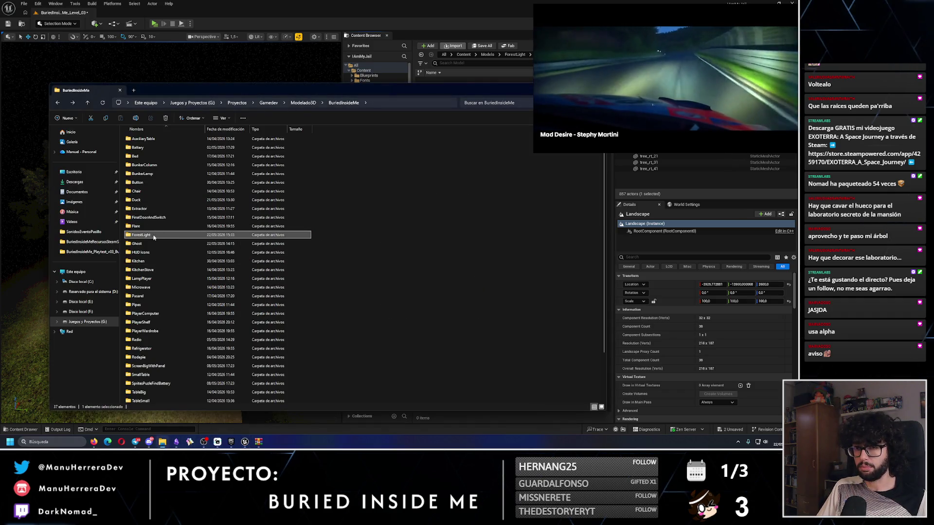
pyautogui.doubleClick(148, 234)
pyautogui.click(415, 103)
pyautogui.click(415, 306)
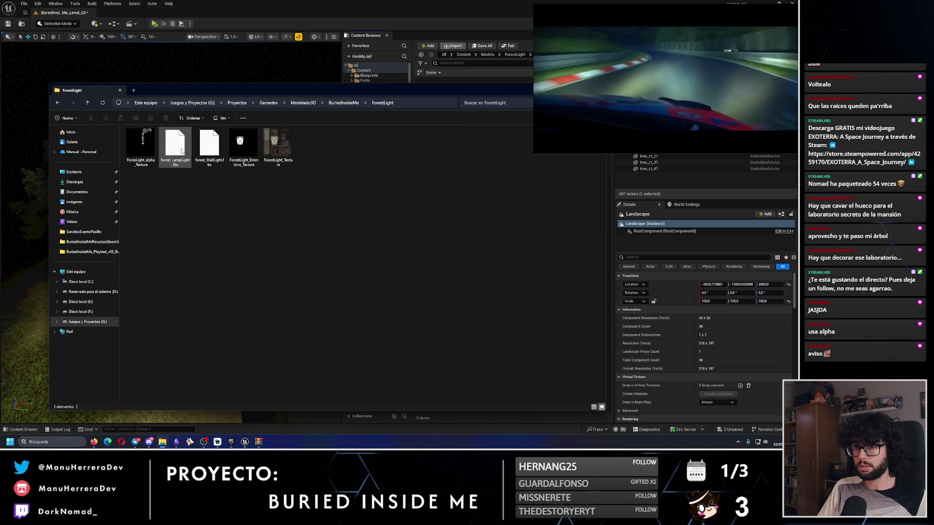
# Import forest_WallLight.fbx and forest_LampLight.fbx into the ForestLight Model folder.
pyautogui.click(453, 45)
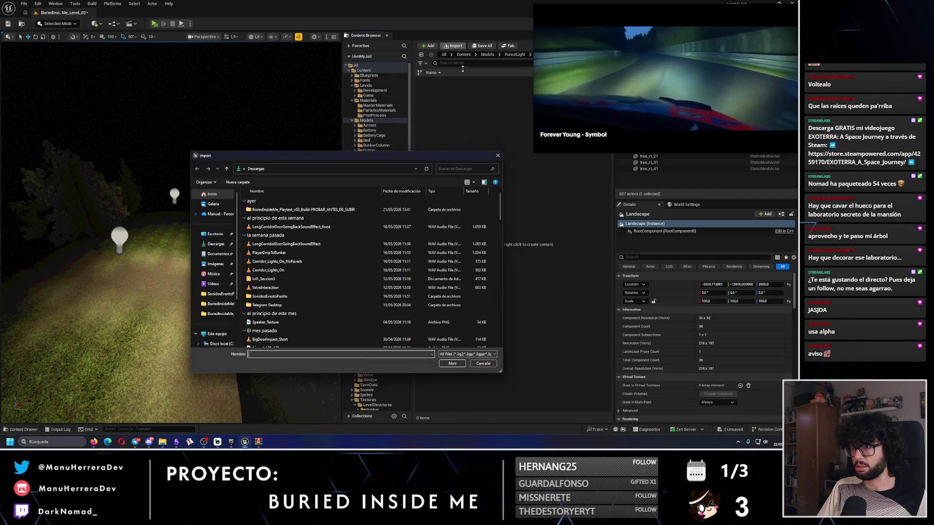
pyautogui.click(317, 168)
pyautogui.hotkey('ctrl', 'v')
pyautogui.press('Return')
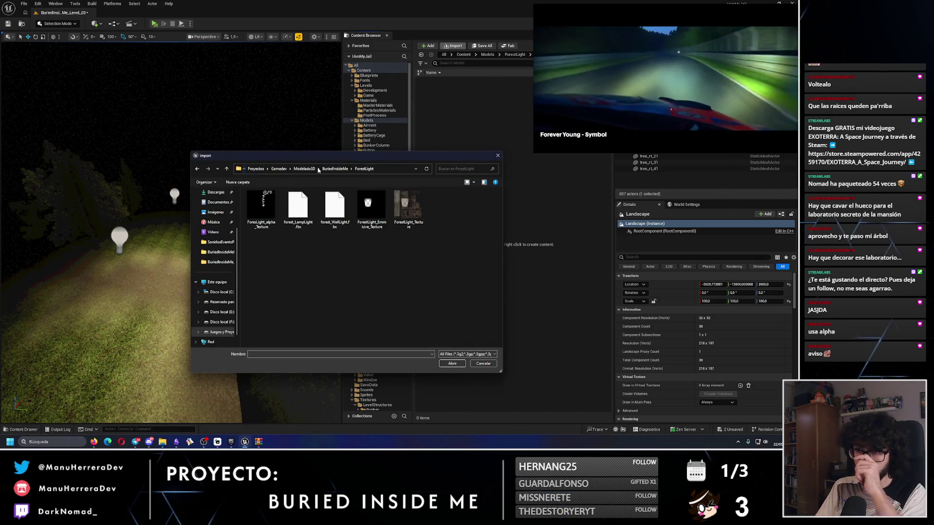
pyautogui.click(335, 208)
pyautogui.keyDown('ctrl'); pyautogui.click(295, 219); pyautogui.keyUp('ctrl')
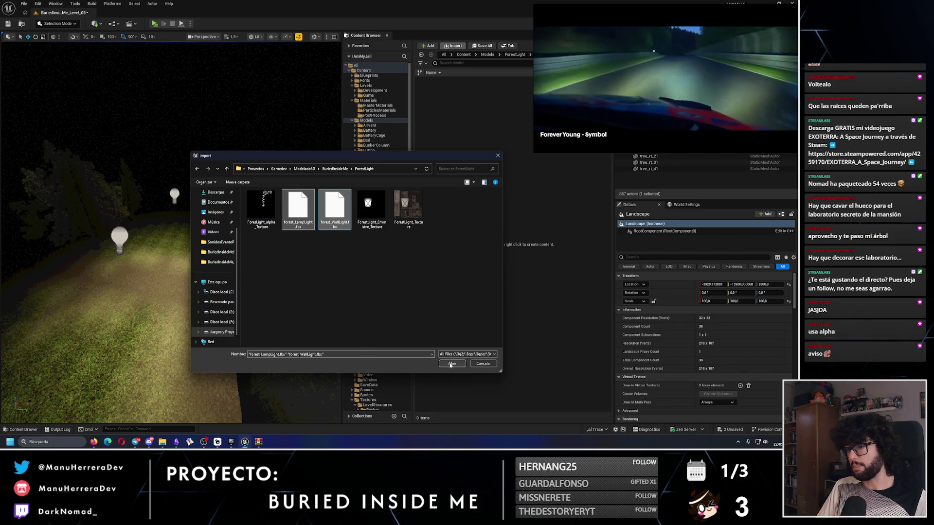
pyautogui.click(451, 364)
pyautogui.click(491, 347)
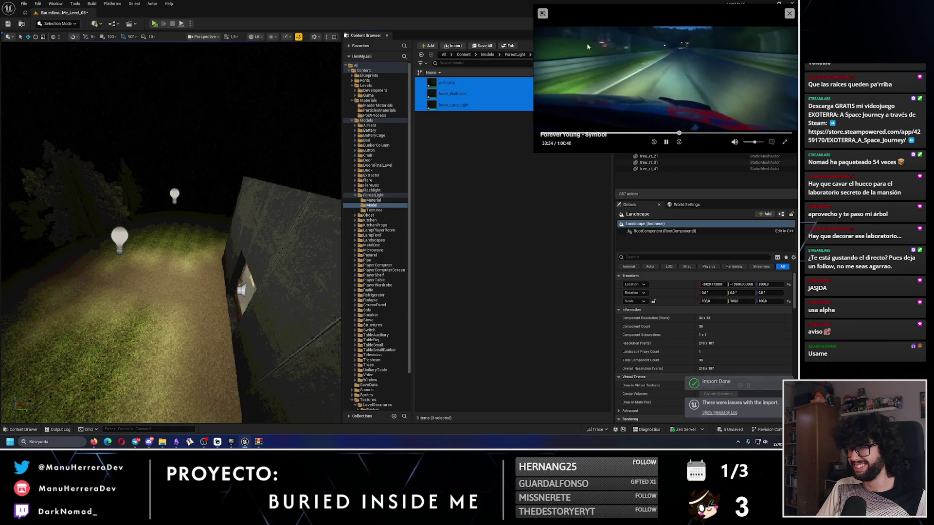
# Force-delete the old wall_lamp material.
pyautogui.moveTo(616, 46); pyautogui.dragTo(608, 280)
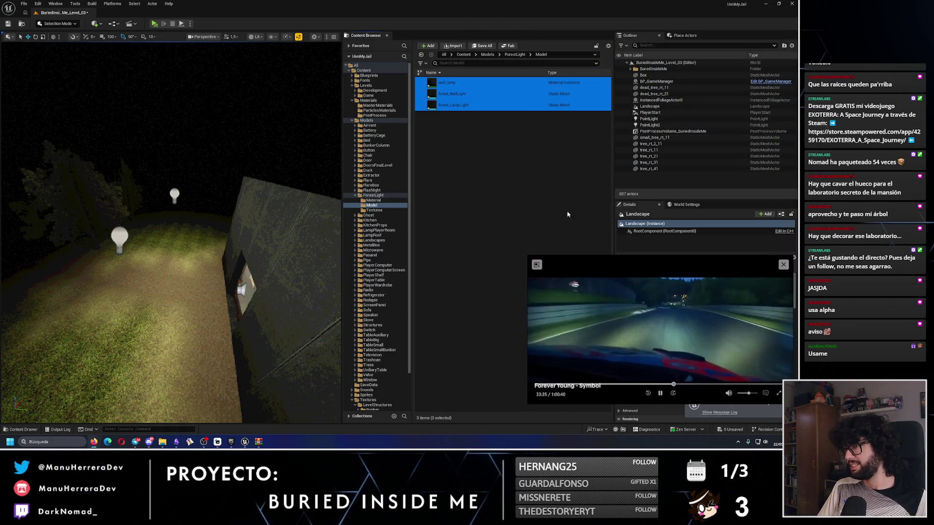
pyautogui.click(481, 146)
pyautogui.click(481, 82)
pyautogui.press('Delete')
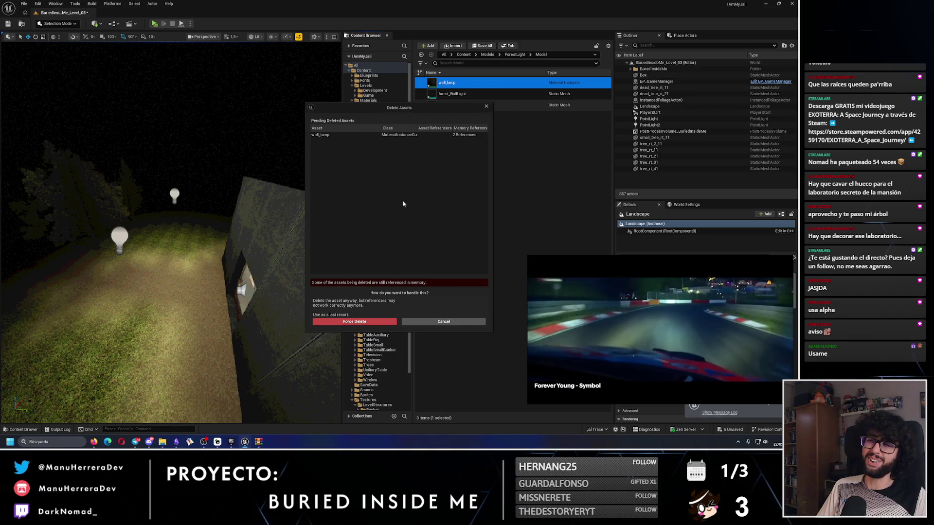
pyautogui.click(365, 320)
# Import the three ForestLight textures into Textures and open ForestLight_Texture.
pyautogui.click(374, 210)
pyautogui.click(453, 46)
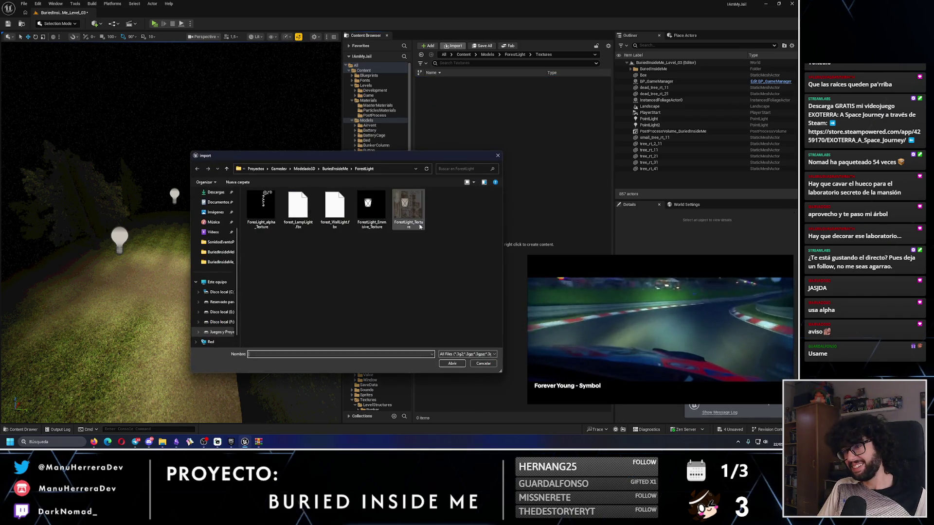
pyautogui.keyDown('ctrl'); pyautogui.click(261, 209); pyautogui.keyUp('ctrl')
pyautogui.keyDown('ctrl'); pyautogui.click(371, 209); pyautogui.keyUp('ctrl')
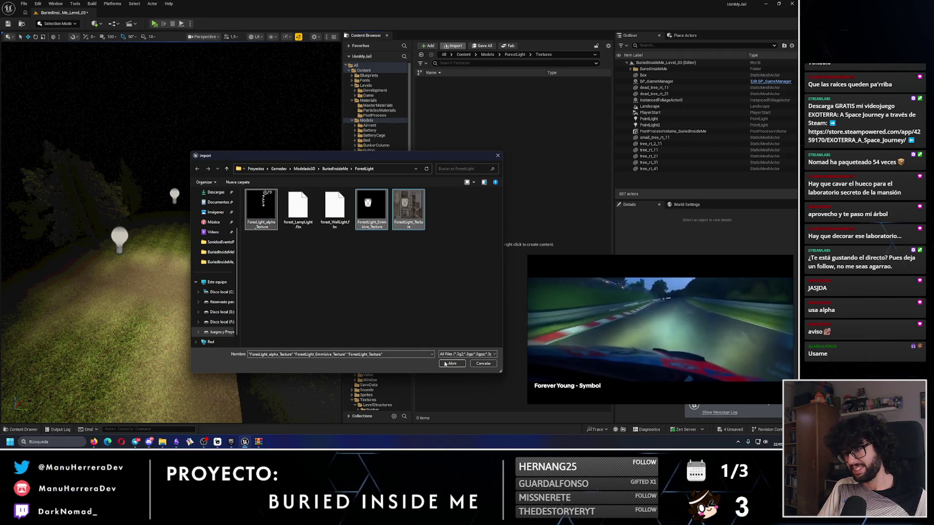
pyautogui.click(452, 363)
pyautogui.click(448, 105)
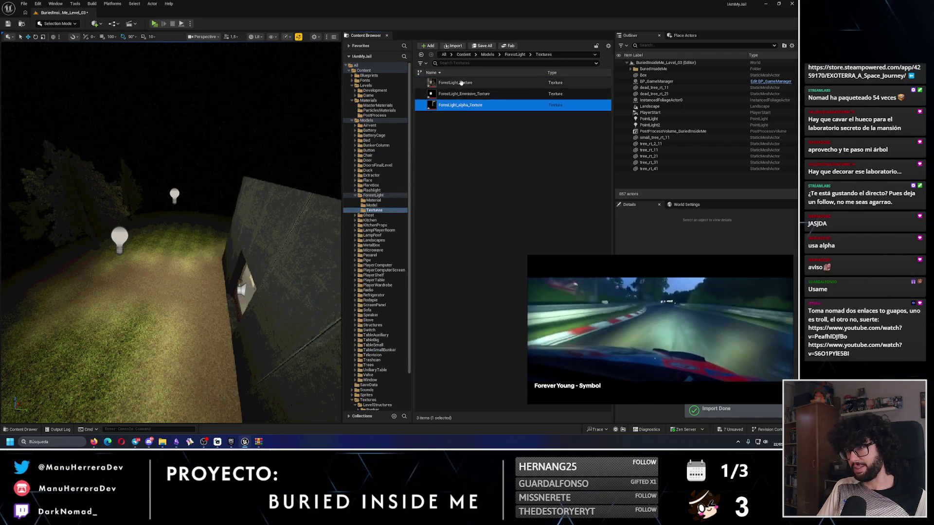
pyautogui.click(457, 83)
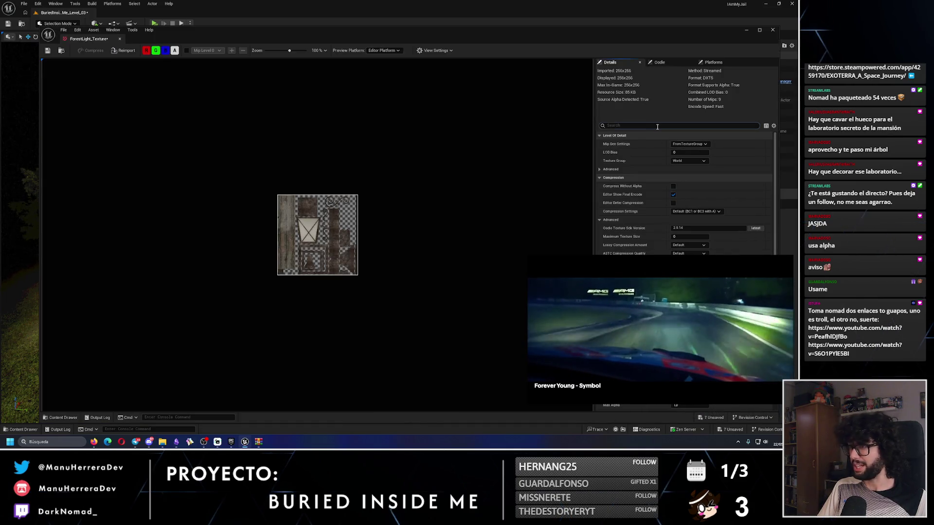
# Set ForestLight_Texture's filter to Nearest and save it.
pyautogui.write('filter')
pyautogui.click(691, 161)
pyautogui.click(687, 168)
pyautogui.click(47, 50)
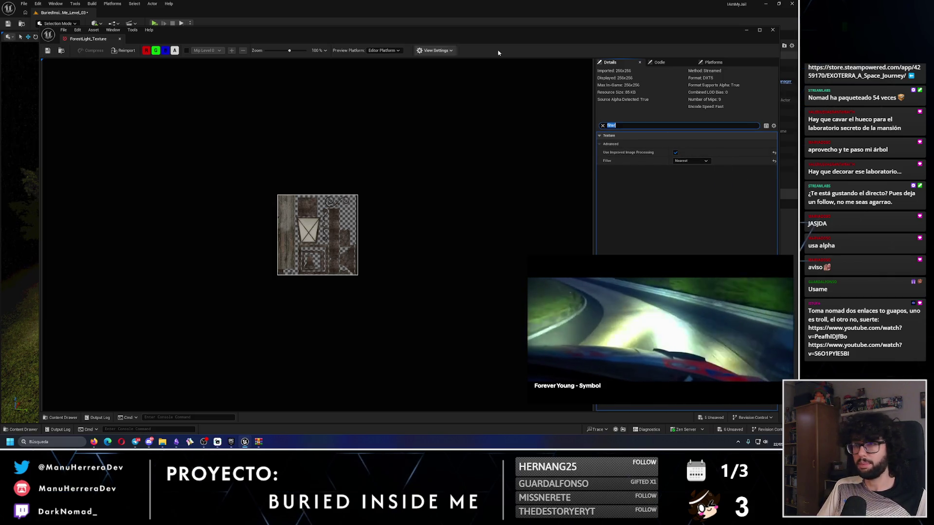
pyautogui.click(773, 30)
# Set the emissive ForestLight texture's filter to Nearest and save it.
pyautogui.doubleClick(460, 94)
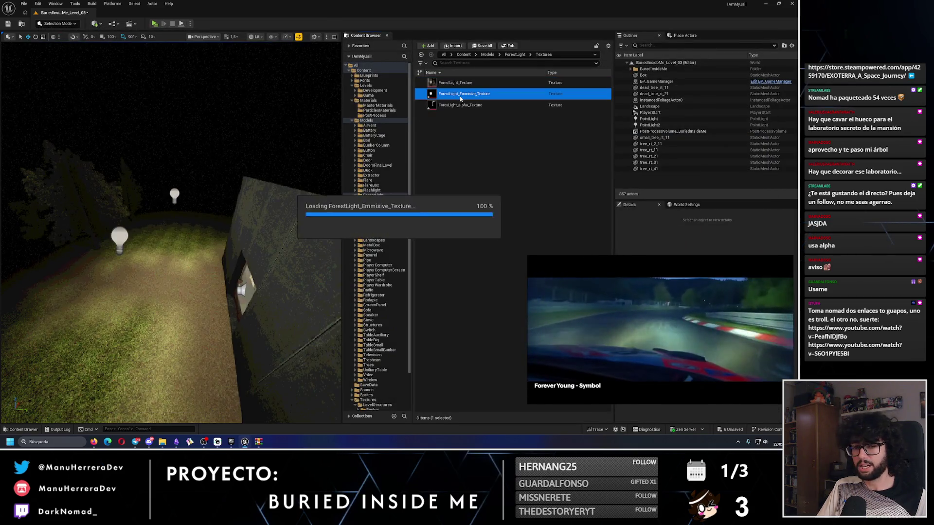
pyautogui.write('filter')
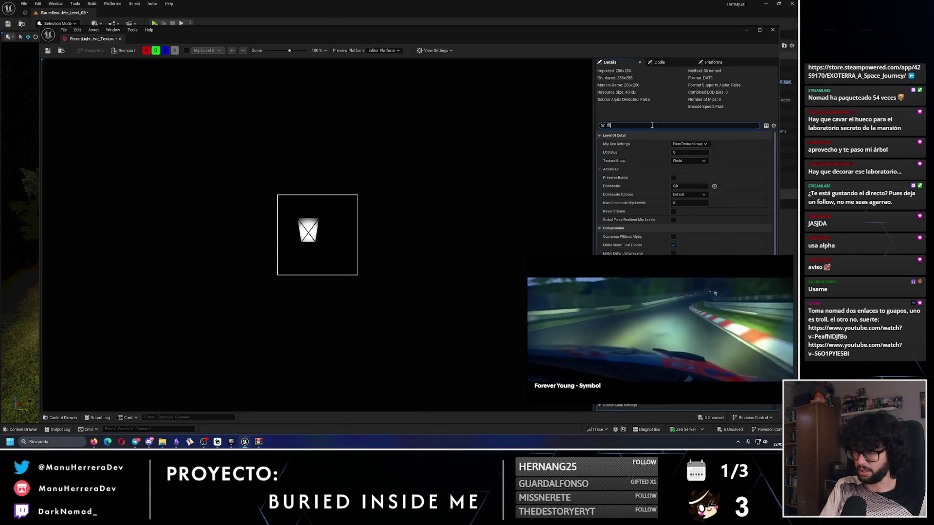
pyautogui.click(689, 160)
pyautogui.click(682, 167)
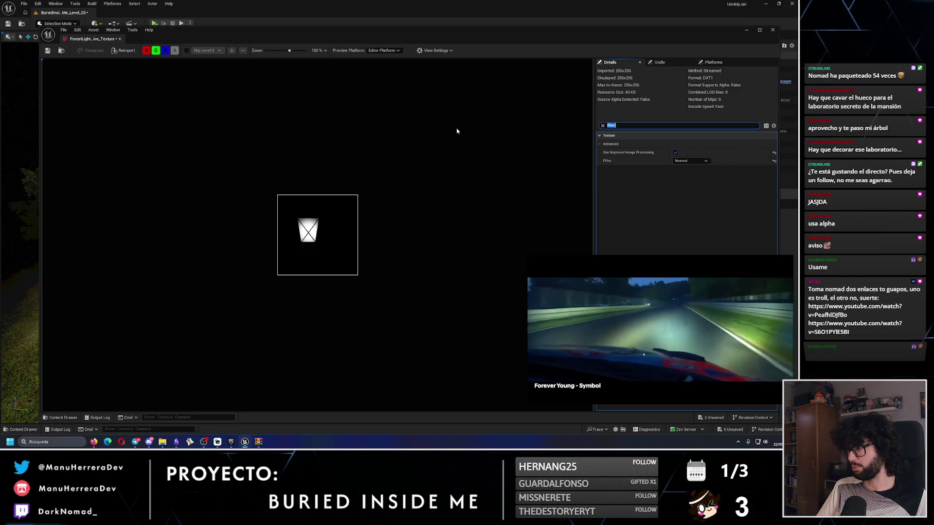
pyautogui.click(48, 50)
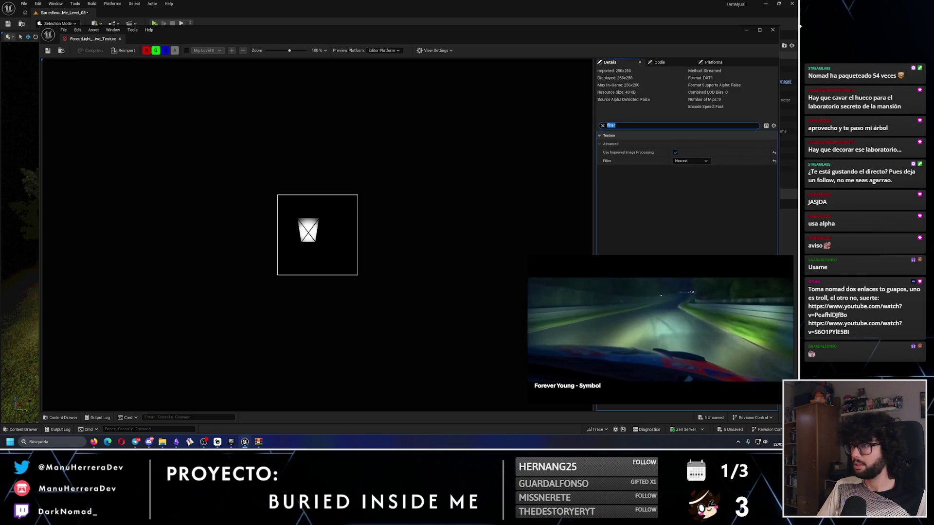
pyautogui.click(773, 29)
# Set ForestLight_alpha_Texture's filter to Nearest and save it.
pyautogui.click(539, 106)
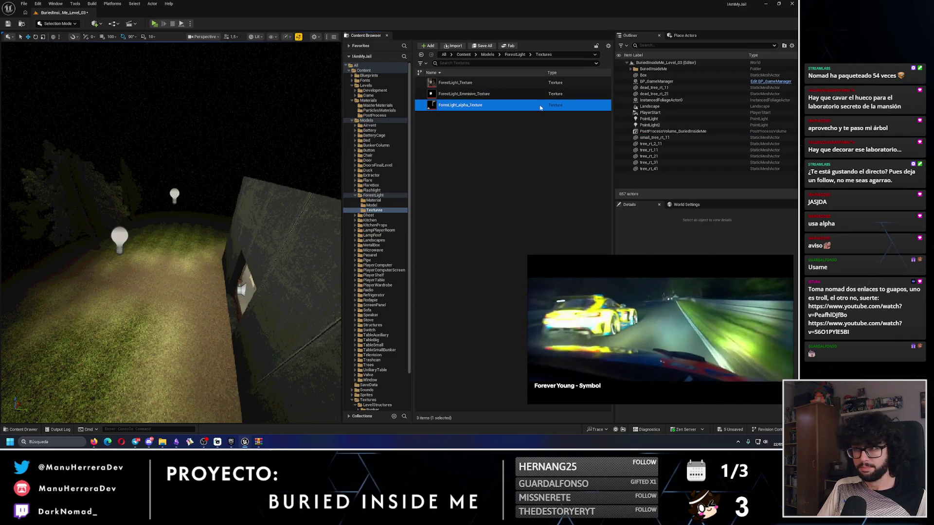
pyautogui.doubleClick(539, 106)
pyautogui.write('ilter')
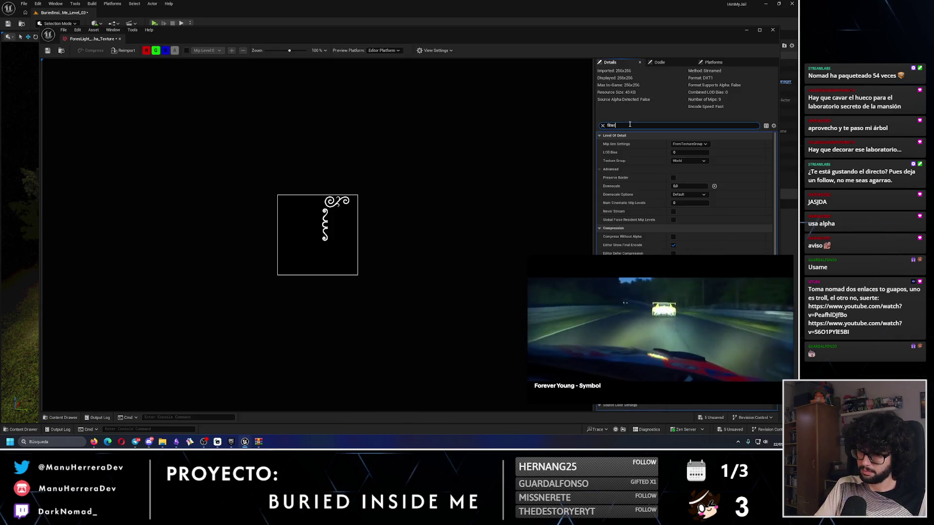
pyautogui.click(699, 161)
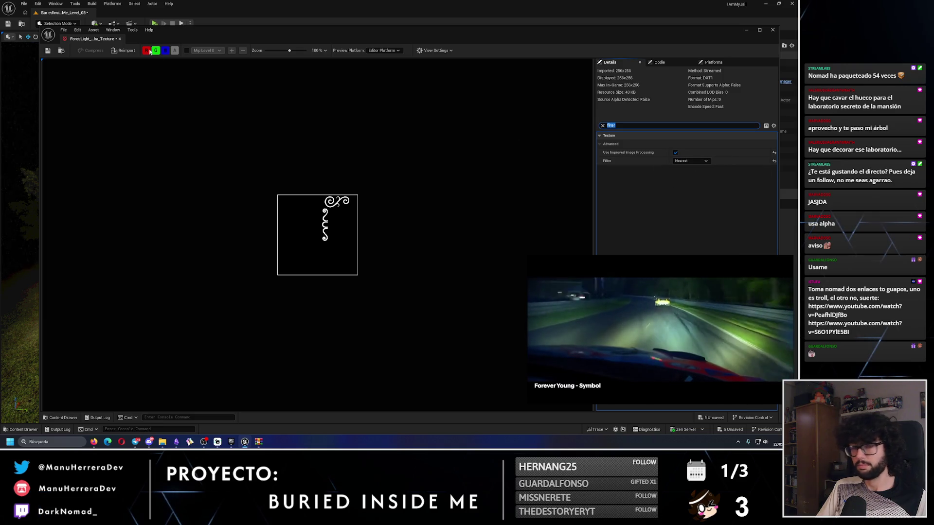
pyautogui.click(48, 51)
pyautogui.click(773, 30)
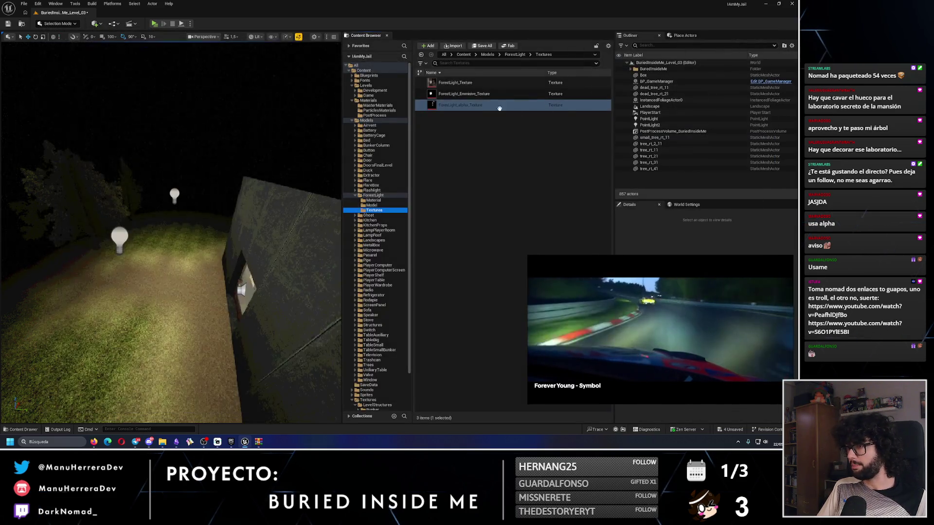
pyautogui.click(371, 205)
# Place forest_WallLight and forest_LampLight together into the level and frame them.
pyautogui.rightClick(468, 84)
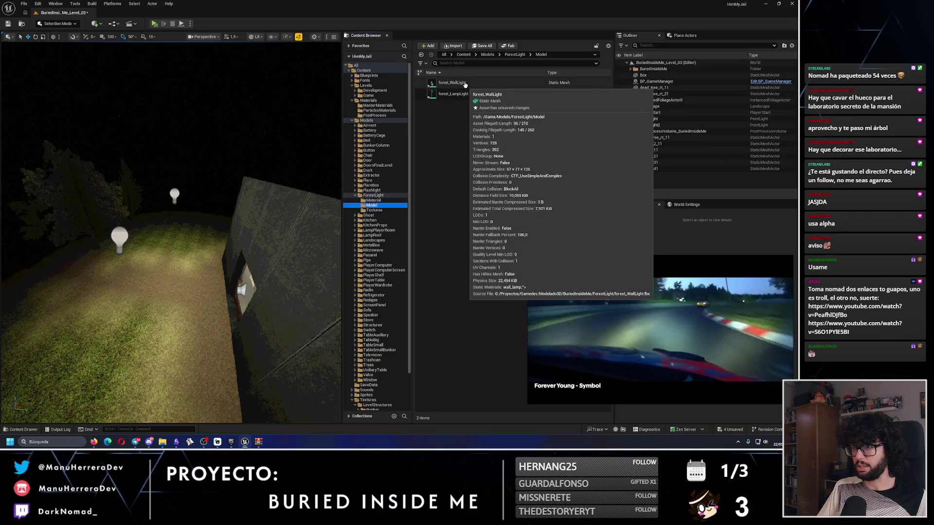
pyautogui.press('Escape')
pyautogui.keyDown('shift'); pyautogui.click(463, 93); pyautogui.keyUp('shift')
pyautogui.moveTo(463, 94); pyautogui.dragTo(195, 228)
pyautogui.press('f')
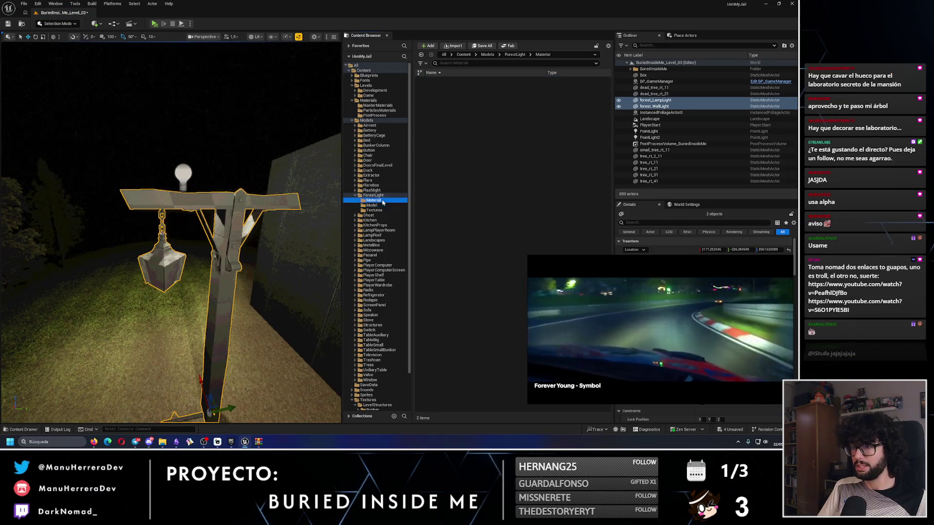
# Browse the FlareBox material folder and look at MI_FlareBox.
pyautogui.click(370, 190)
pyautogui.click(356, 185)
pyautogui.click(373, 190)
pyautogui.click(453, 83)
pyautogui.click(464, 95)
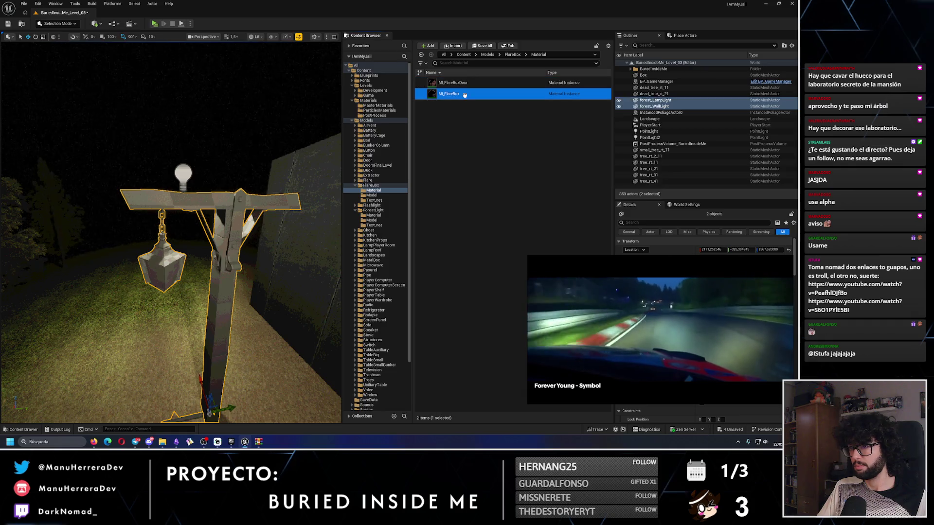
pyautogui.click(355, 185)
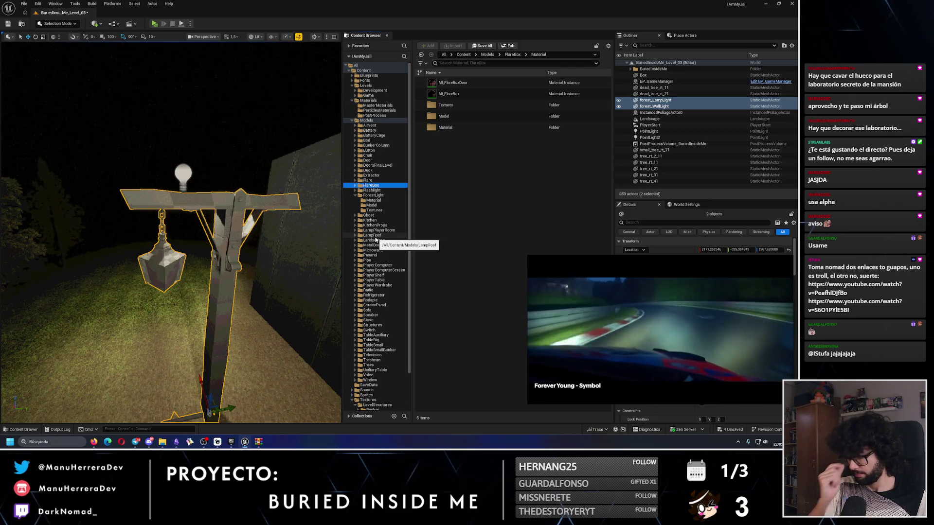
# Duplicate MI_LampRoof and move the copy into ForestLight's Material folder.
pyautogui.click(374, 236)
pyautogui.click(355, 236)
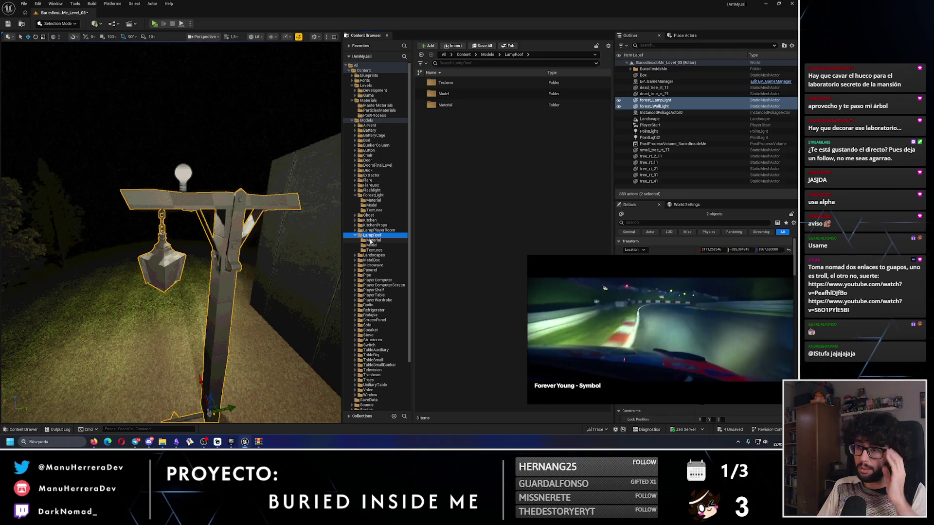
pyautogui.click(371, 241)
pyautogui.click(475, 83)
pyautogui.hotkey('ctrl', 'd')
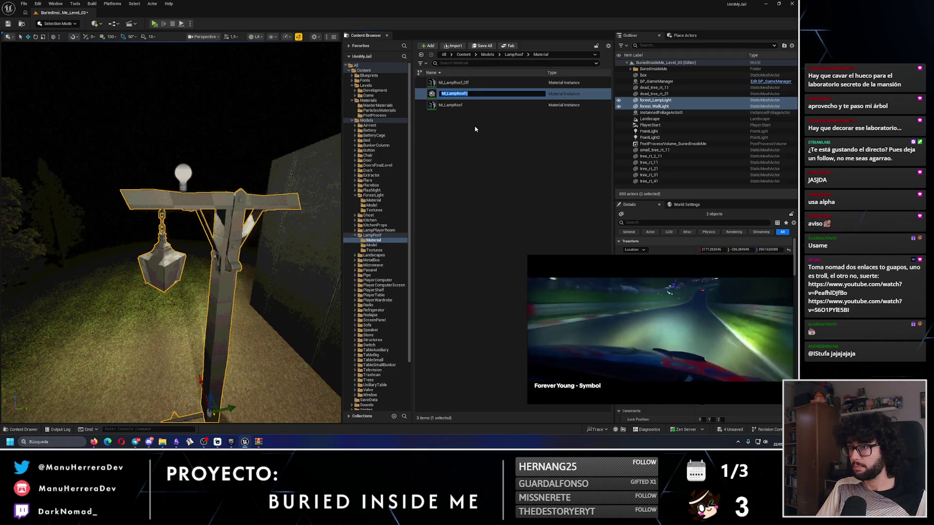
pyautogui.press('Return')
pyautogui.moveTo(469, 94)
pyautogui.mouseDown()
pyautogui.moveTo(386, 194)
pyautogui.moveTo(386, 209)
pyautogui.moveTo(396, 204)
pyautogui.mouseUp()
pyautogui.click(398, 213)
# Rename the copied material instance to MI_ForestLight.
pyautogui.click(356, 235)
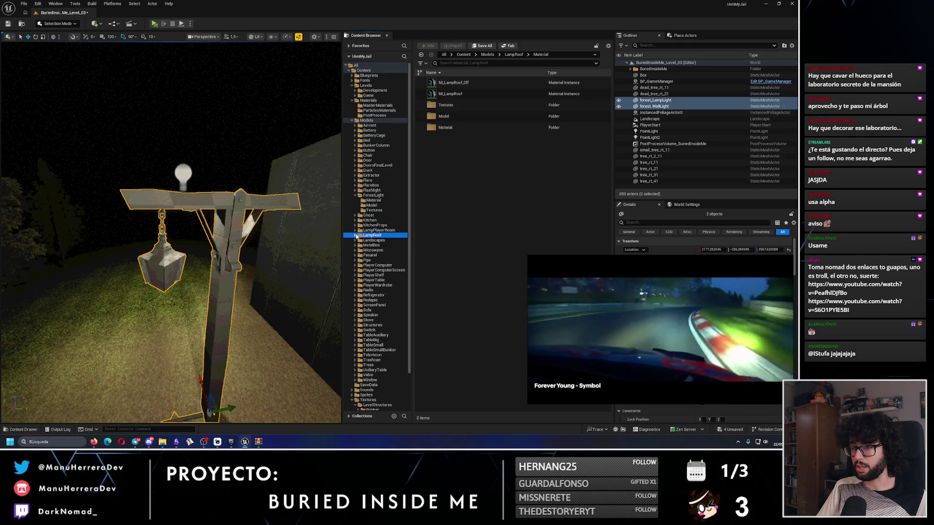
pyautogui.click(382, 201)
pyautogui.click(459, 83)
pyautogui.click(458, 82)
pyautogui.write('MI_ForestLight')
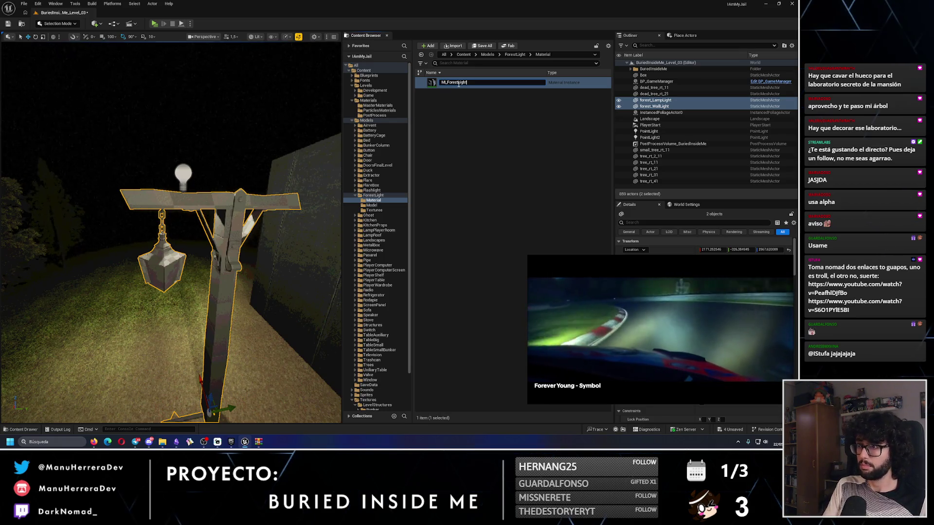
pyautogui.press('Return')
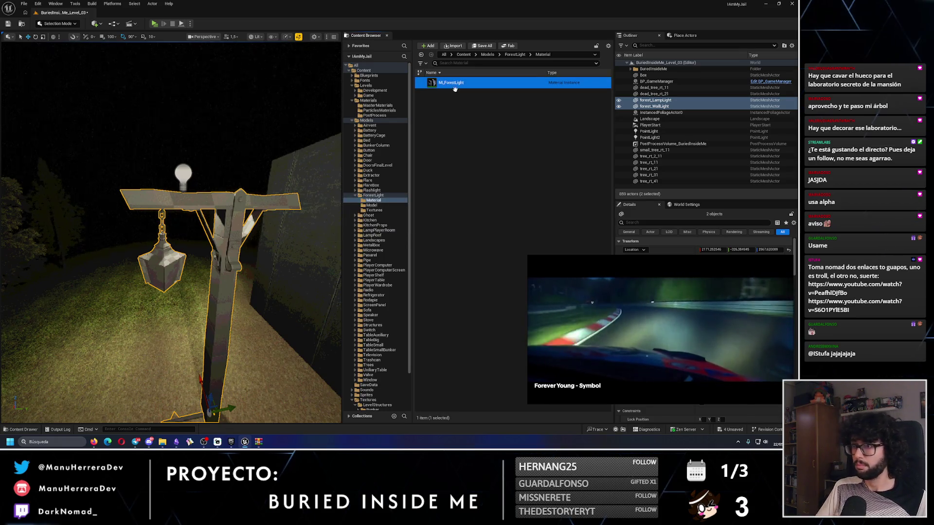
# Give MI_ForestLight ForestLight_Texture as base colour and ForestLight_Emissive_Texture as emissive, then save.
pyautogui.press('Return')
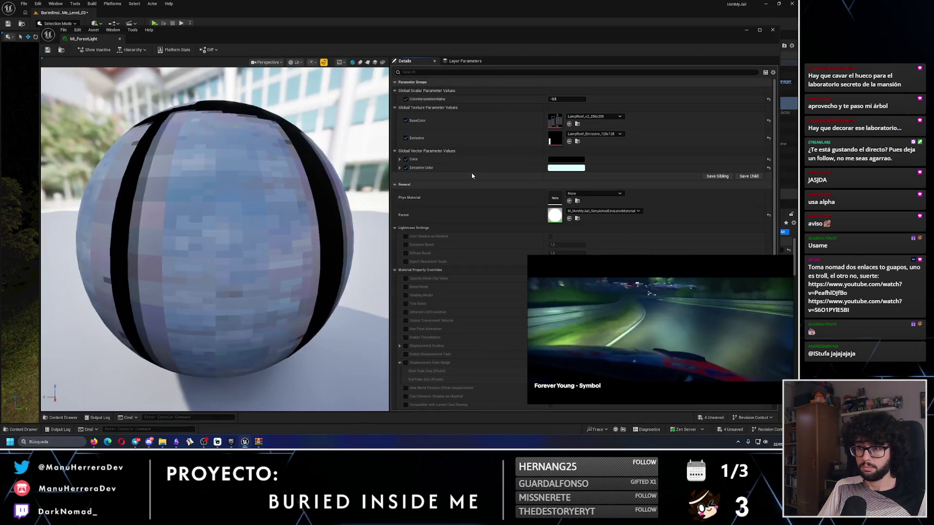
pyautogui.click(586, 117)
pyautogui.write('forest')
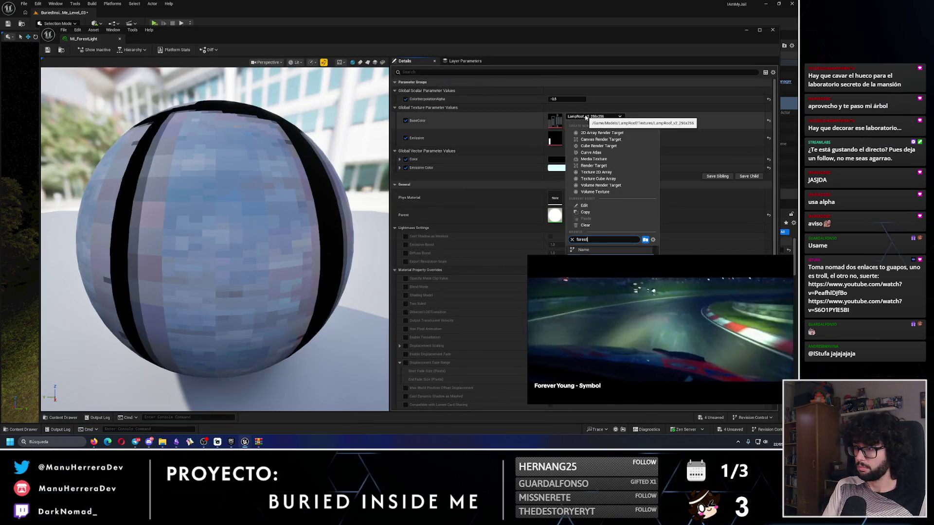
pyautogui.write('l')
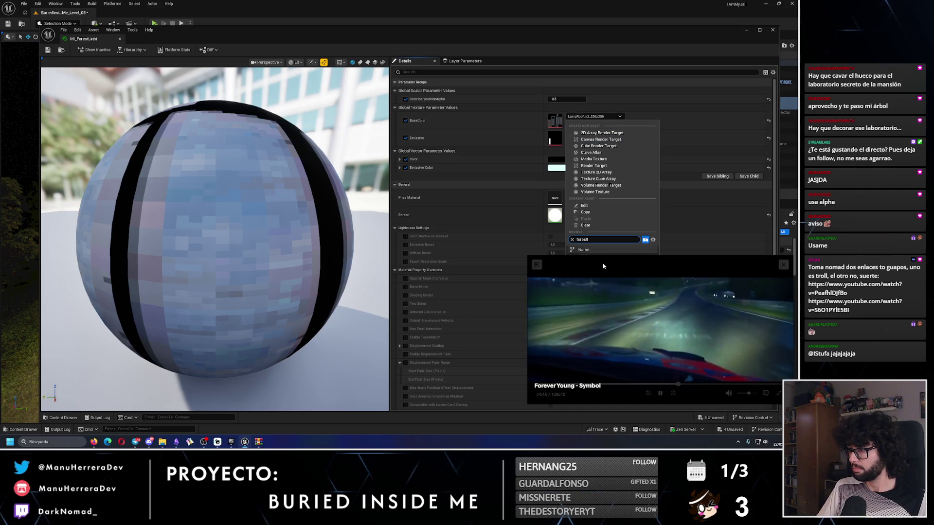
pyautogui.press('Escape')
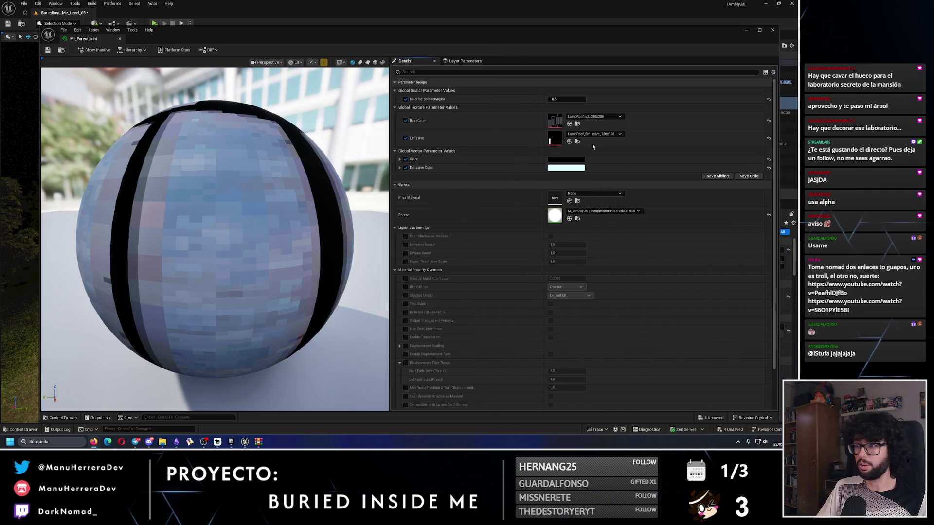
pyautogui.click(591, 118)
pyautogui.write('f')
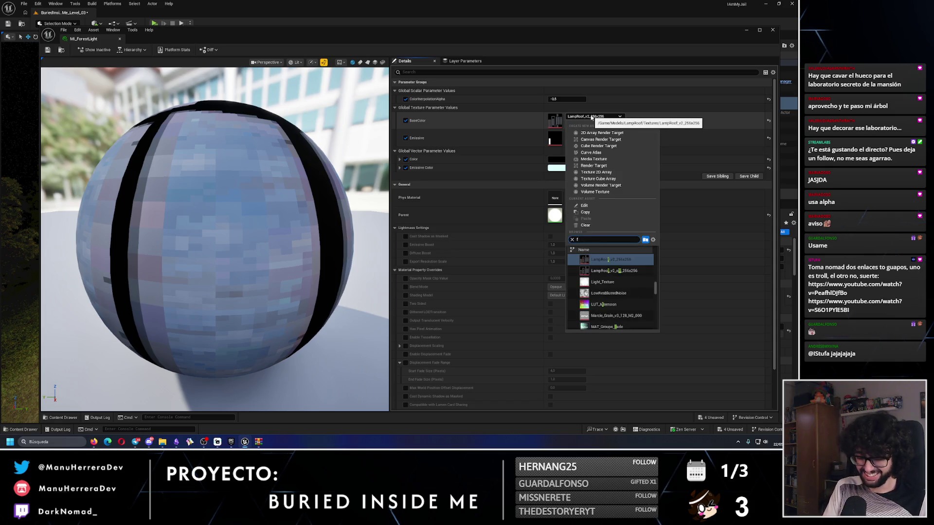
pyautogui.write('li')
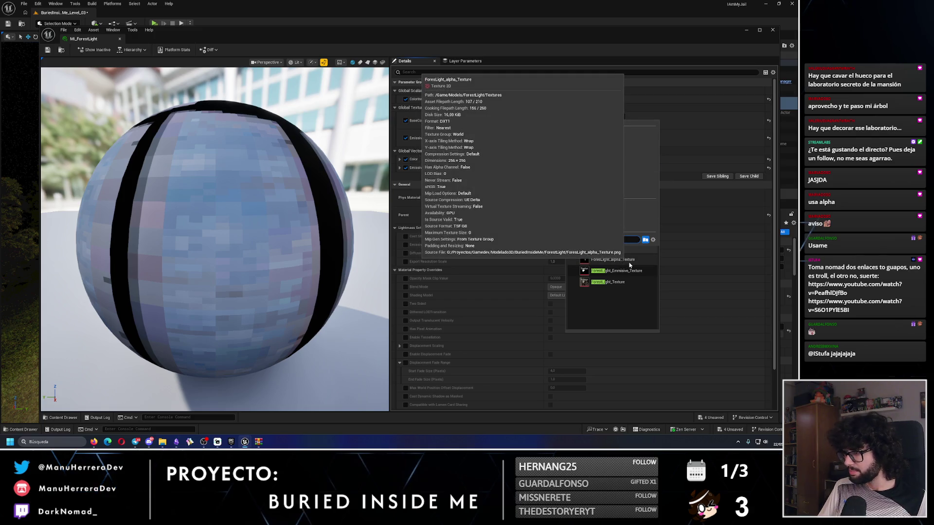
pyautogui.click(627, 282)
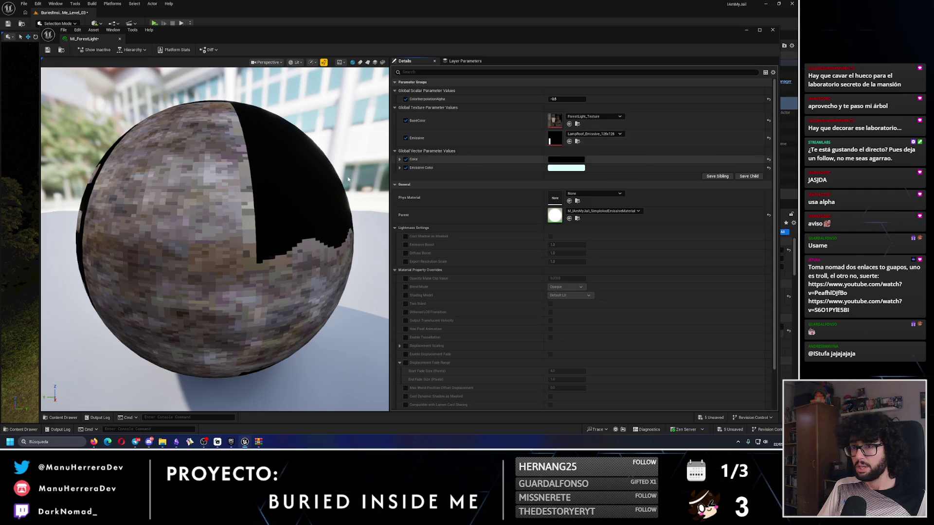
pyautogui.click(597, 134)
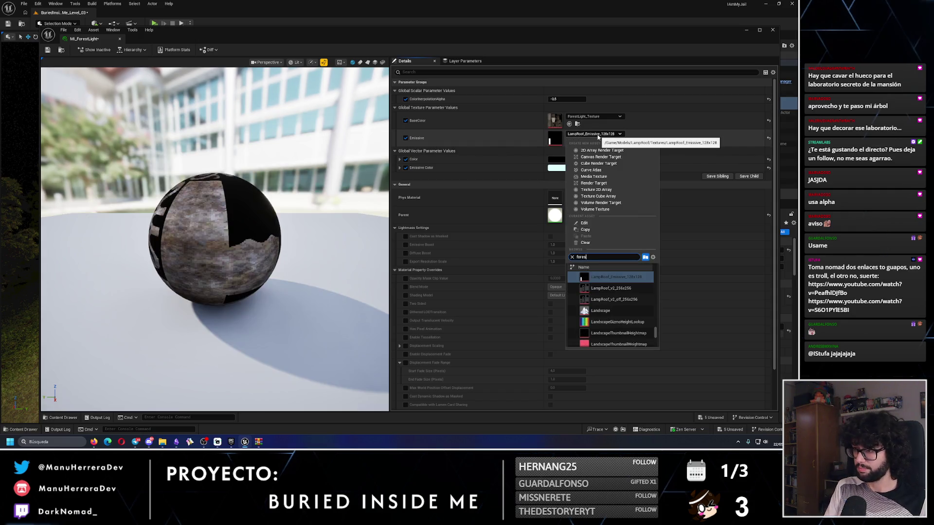
pyautogui.click(613, 289)
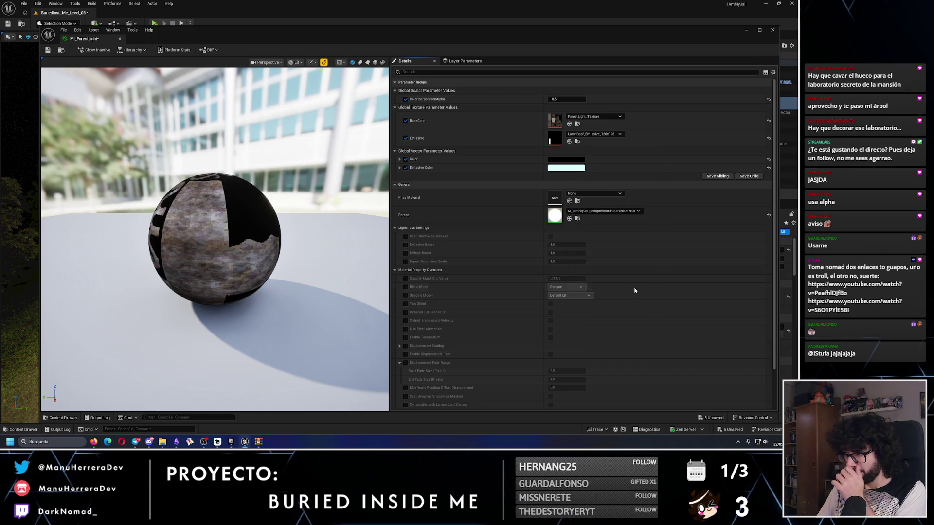
pyautogui.click(49, 50)
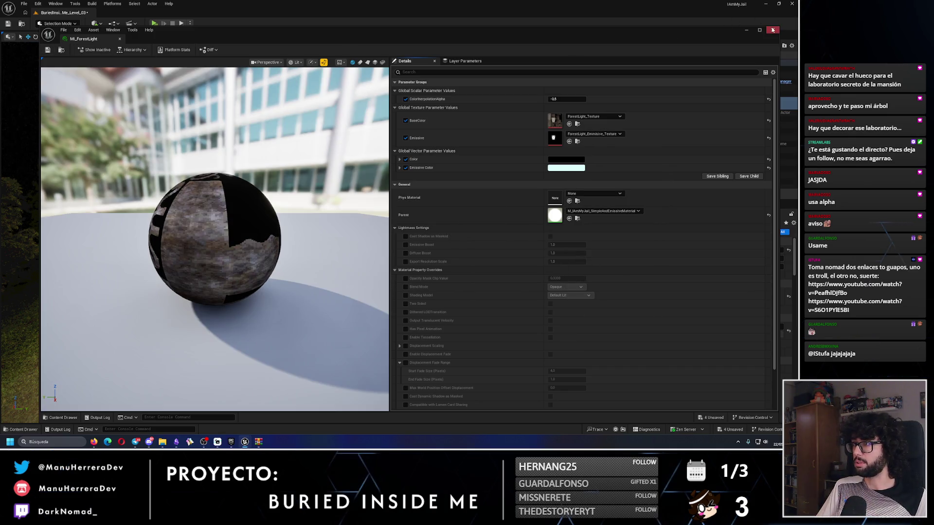
pyautogui.click(773, 29)
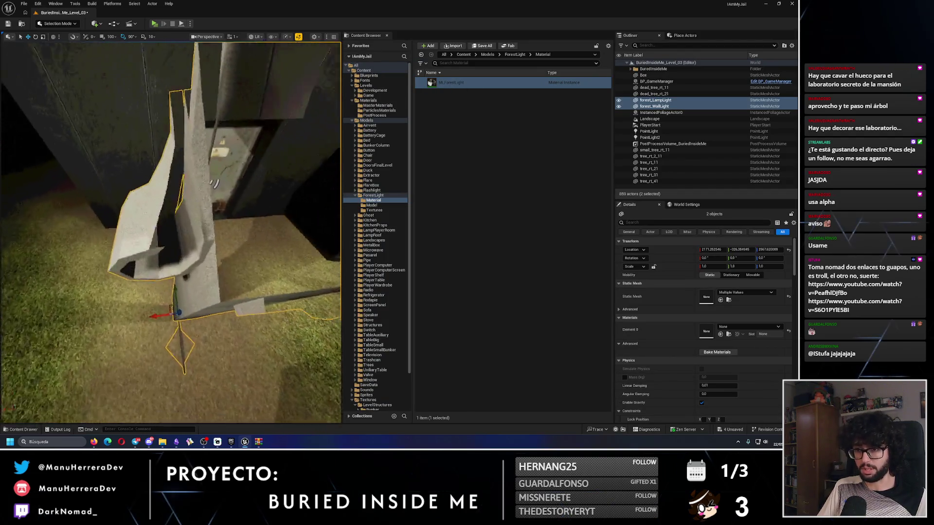
# Apply MI_ForestLight to the lamp post in the level and reframe the view.
pyautogui.click(451, 82)
pyautogui.moveTo(179, 206)
pyautogui.mouseDown()
pyautogui.moveTo(93, 283)
pyautogui.moveTo(112, 243)
pyautogui.mouseUp()
pyautogui.scroll(-1, 265, 198)
pyautogui.moveTo(265, 198); pyautogui.dragTo(265, 219)
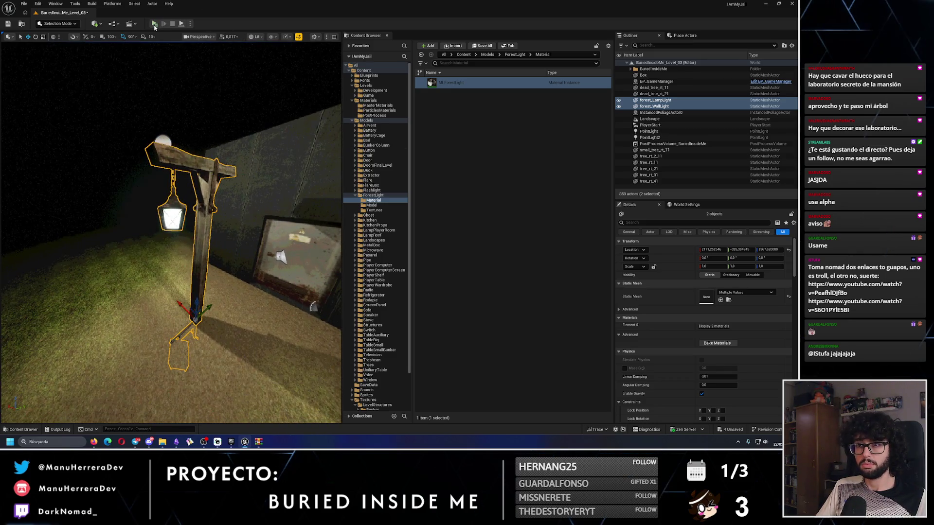
pyautogui.press('Escape')
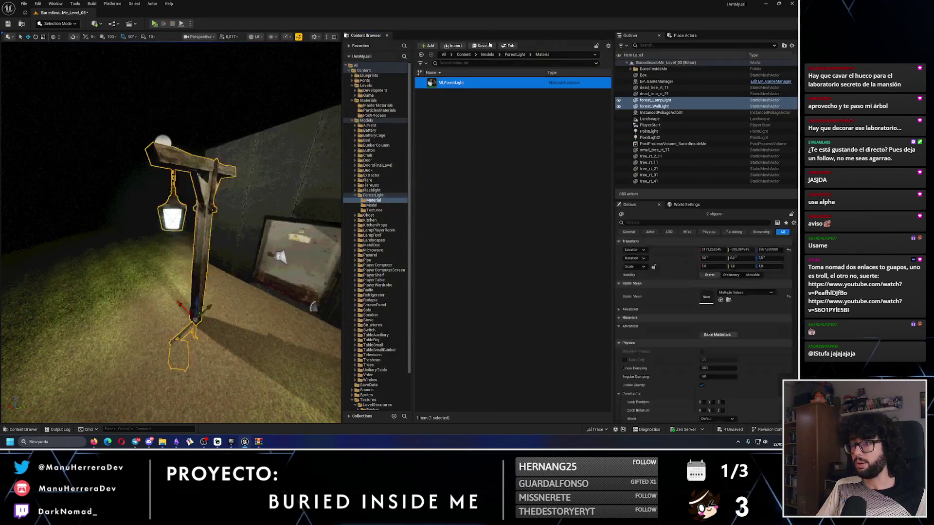
# Confirm ForestLight_Texture's Filter is Nearest, then frame the lamp post.
pyautogui.click(375, 210)
pyautogui.click(469, 87)
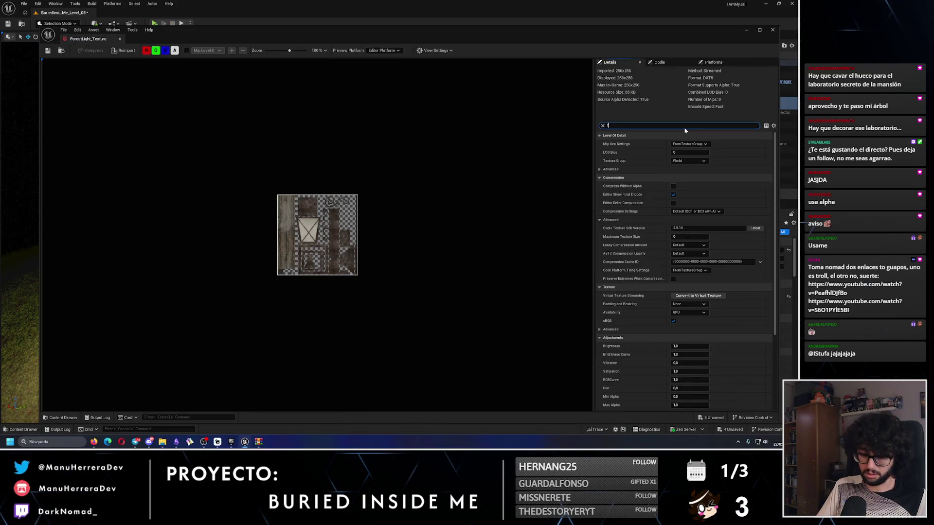
pyautogui.write('ilter')
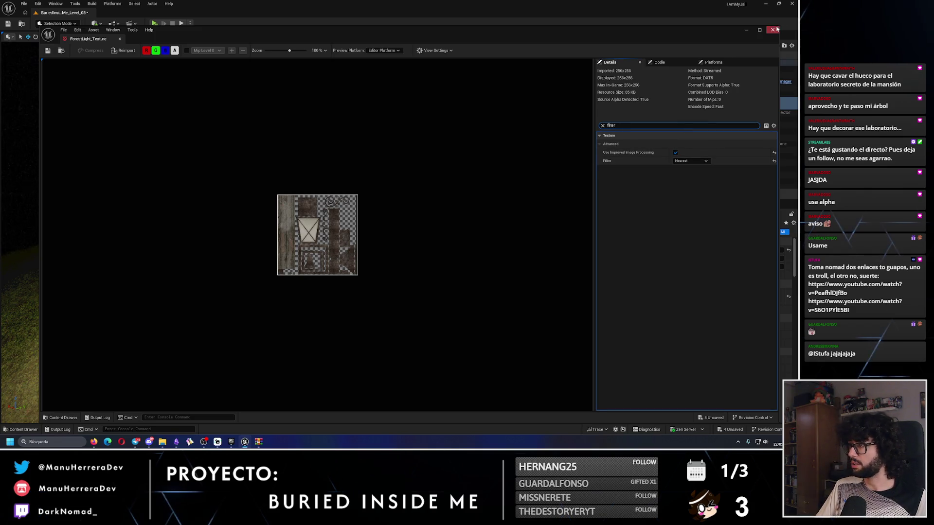
pyautogui.click(773, 30)
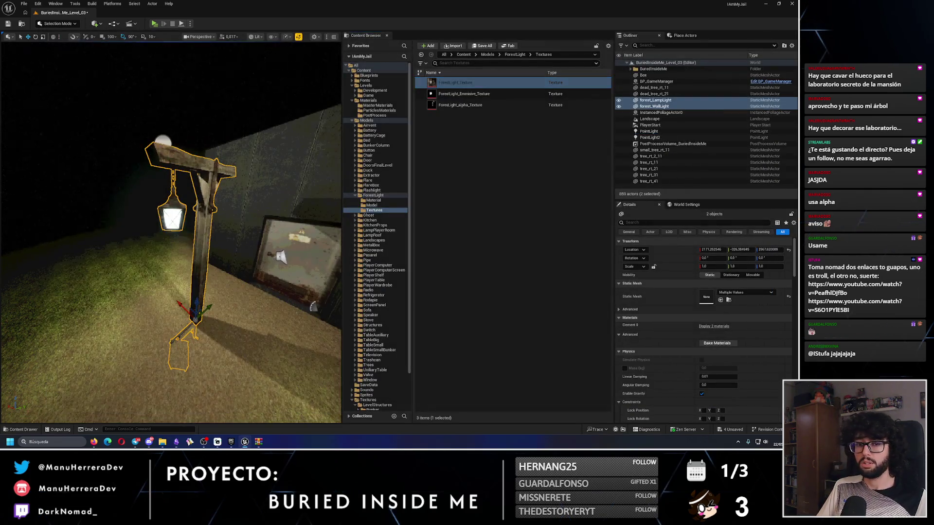
pyautogui.press('f')
pyautogui.click(460, 104)
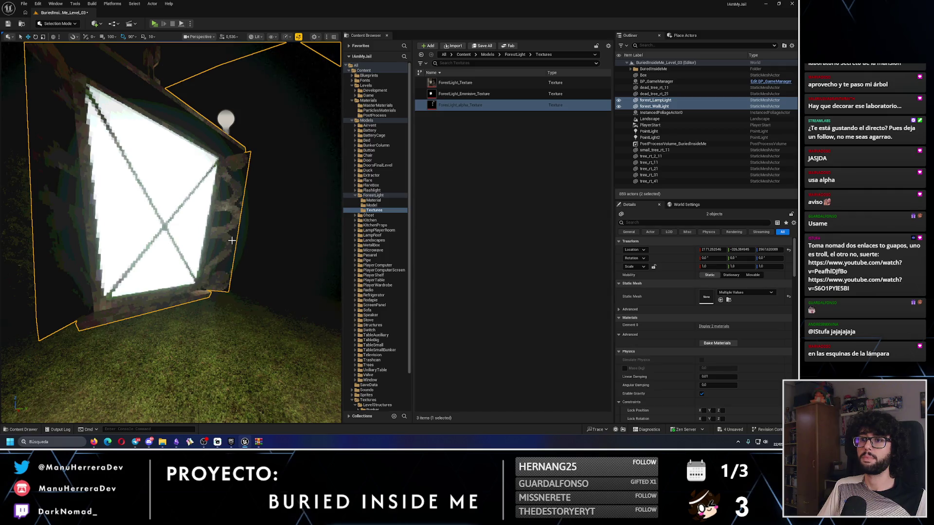
pyautogui.scroll(-5, 232, 240)
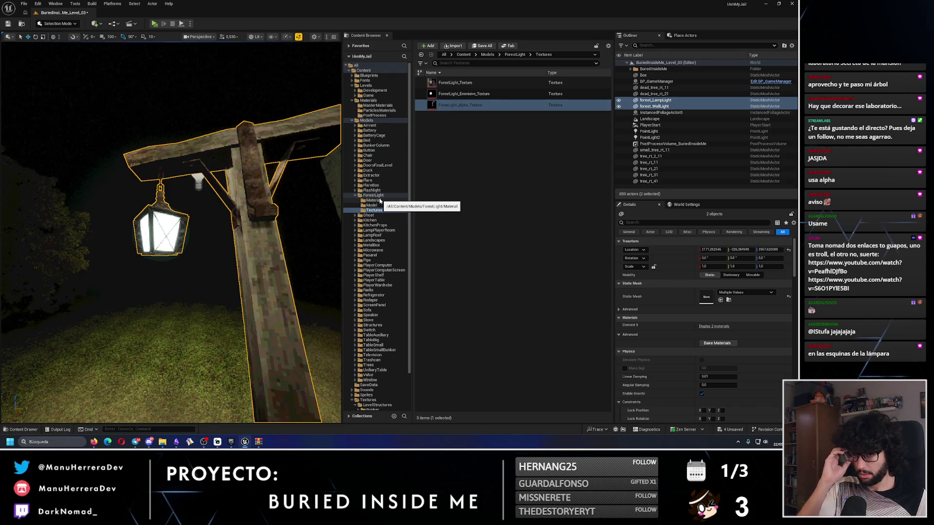
pyautogui.scroll(5, 219, 233)
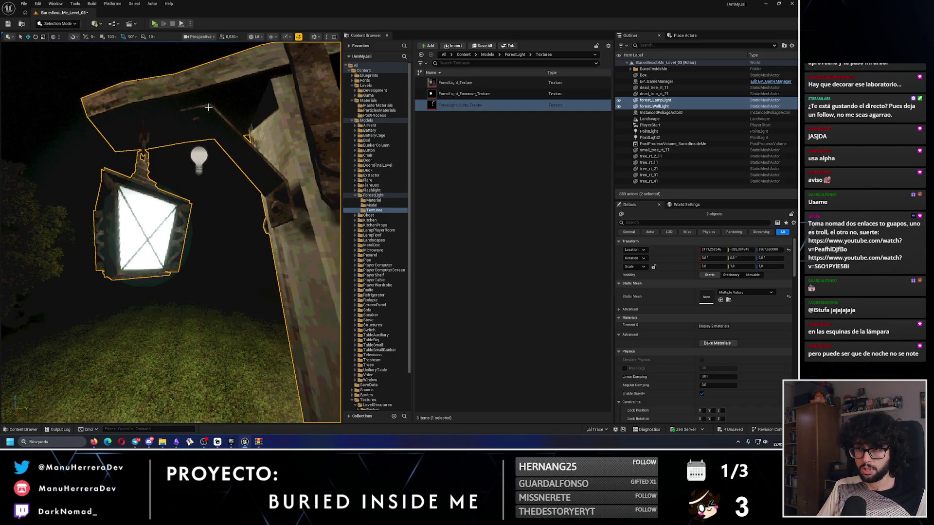
pyautogui.scroll(-5, 208, 107)
pyautogui.hotkey('alt', 'p')
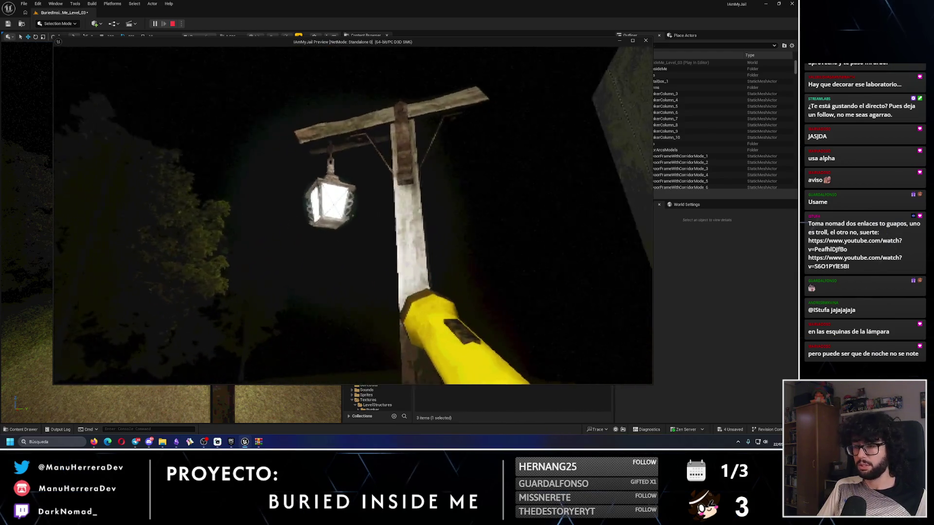
pyautogui.press('Escape')
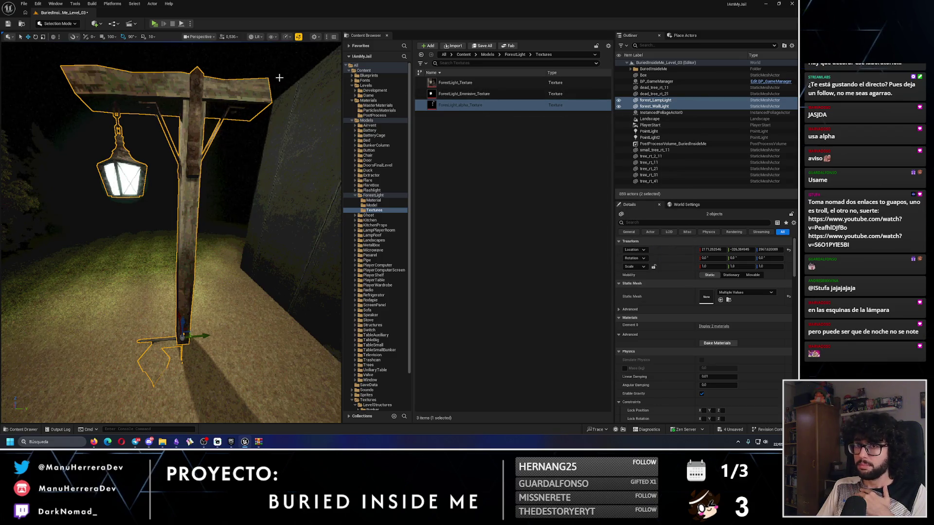
pyautogui.hotkey('alt', 'Tab')
pyautogui.hotkey('alt', 'Tab')
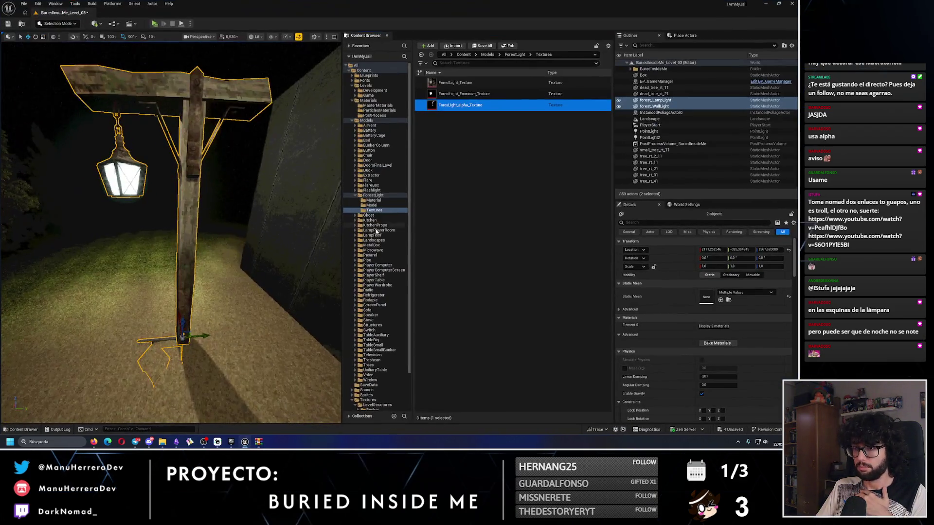
# Set MI_ForestLight's Emissive Color to a saturated warm yellow.
pyautogui.click(374, 200)
pyautogui.click(450, 82)
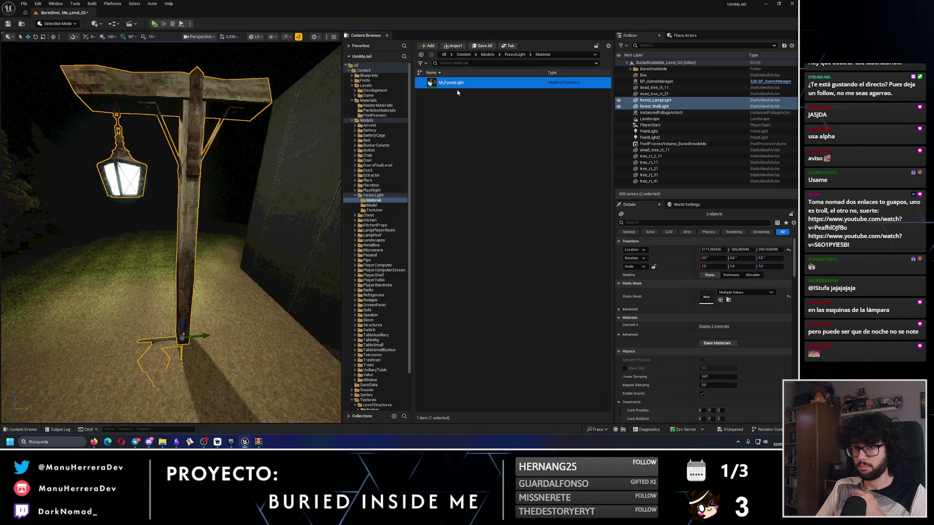
pyautogui.scroll(-4, 224, 239)
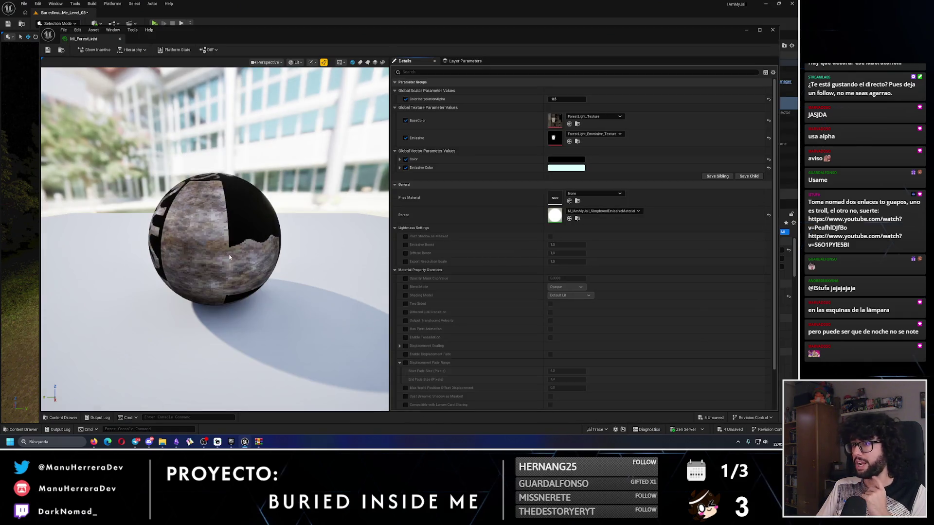
pyautogui.click(566, 168)
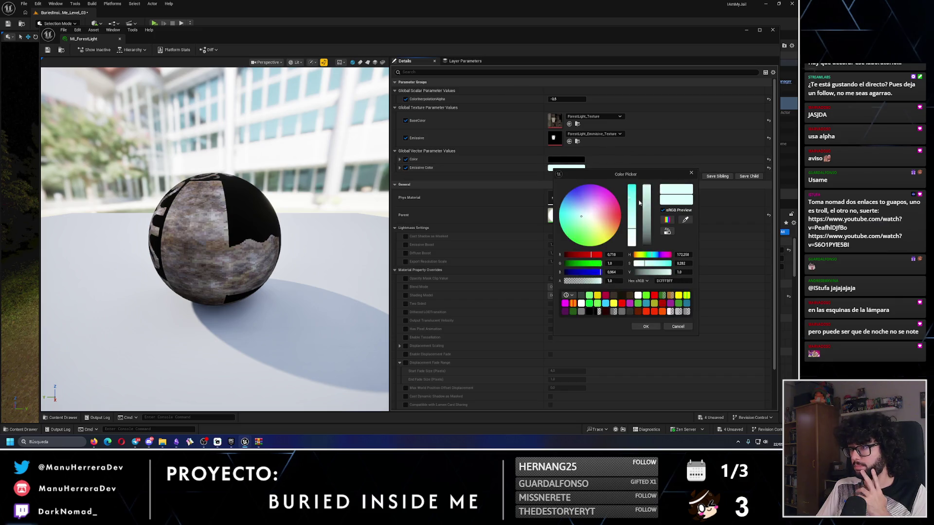
pyautogui.click(635, 255)
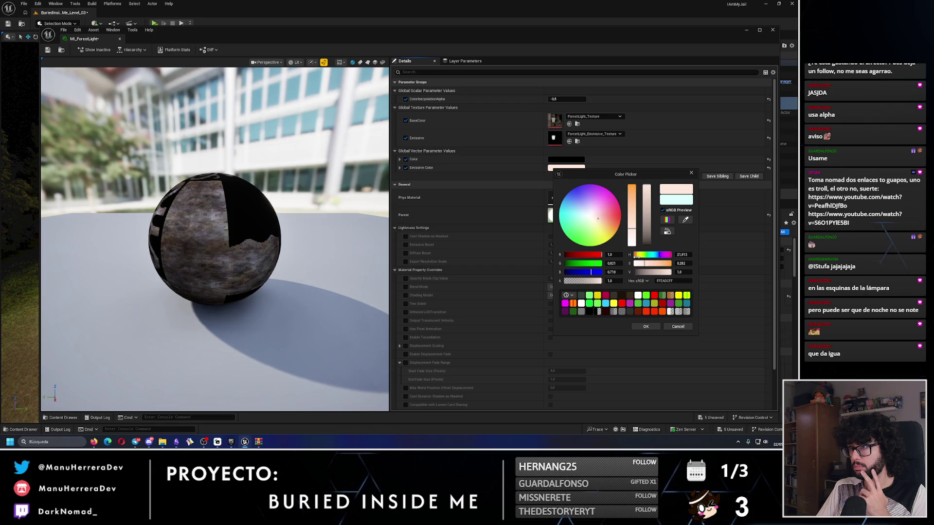
pyautogui.moveTo(176, 45)
pyautogui.mouseDown()
pyautogui.moveTo(354, 50)
pyautogui.moveTo(339, 50)
pyautogui.mouseUp()
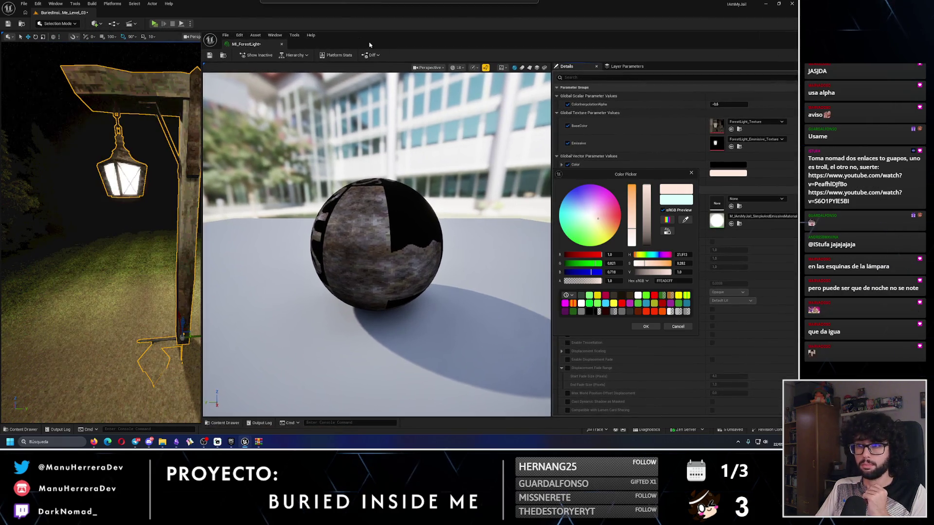
pyautogui.moveTo(636, 229)
pyautogui.mouseDown()
pyautogui.moveTo(638, 190)
pyautogui.moveTo(639, 201)
pyautogui.mouseUp()
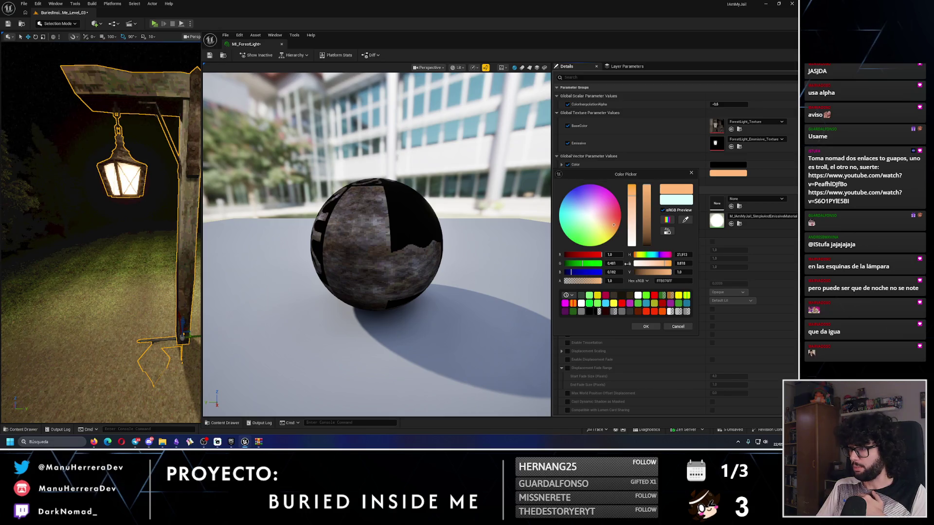
pyautogui.moveTo(637, 257); pyautogui.dragTo(636, 254)
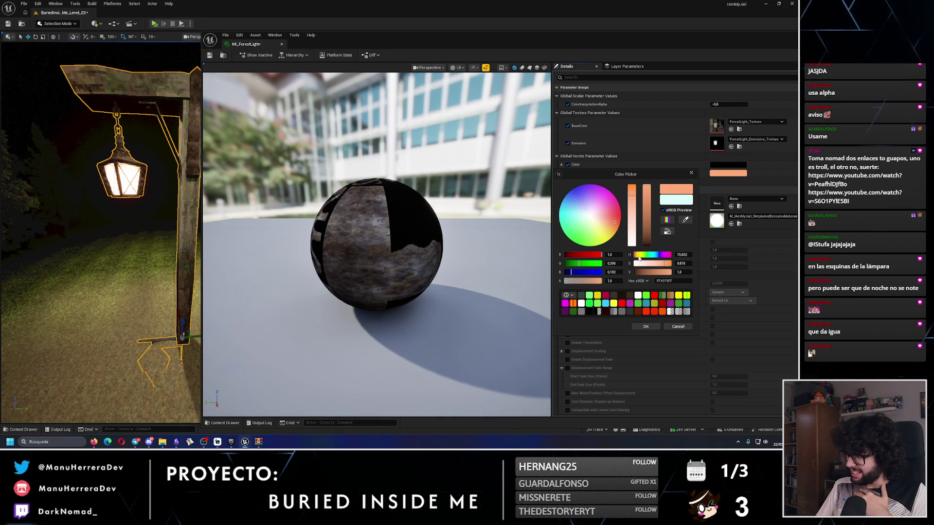
pyautogui.moveTo(636, 257); pyautogui.dragTo(637, 256)
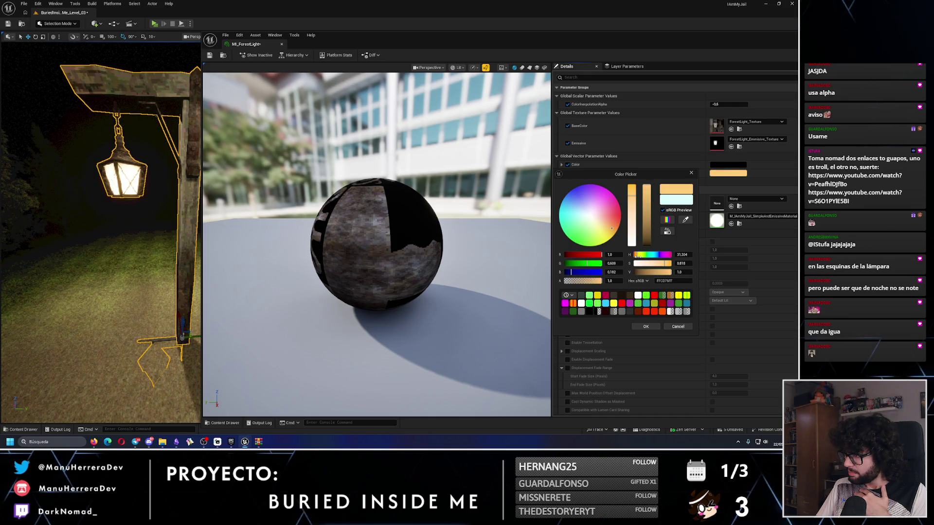
pyautogui.moveTo(634, 199); pyautogui.dragTo(637, 190)
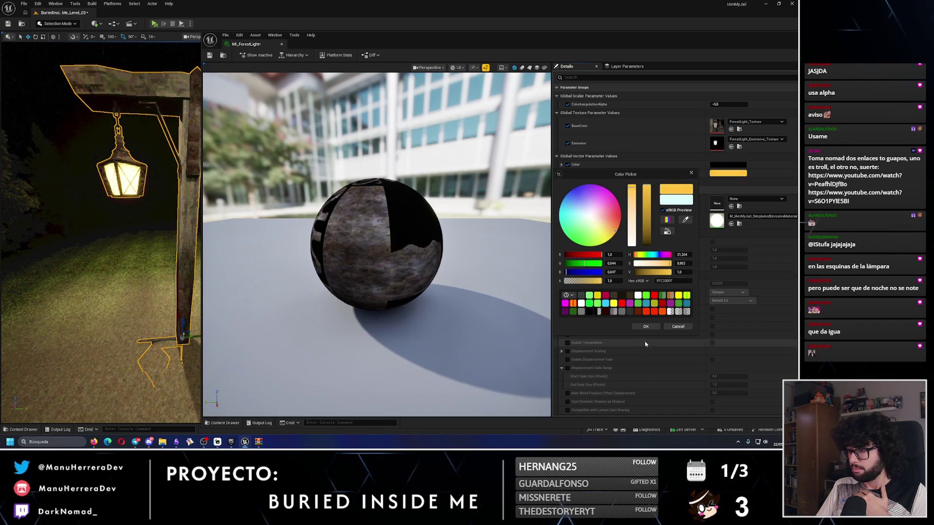
pyautogui.click(646, 327)
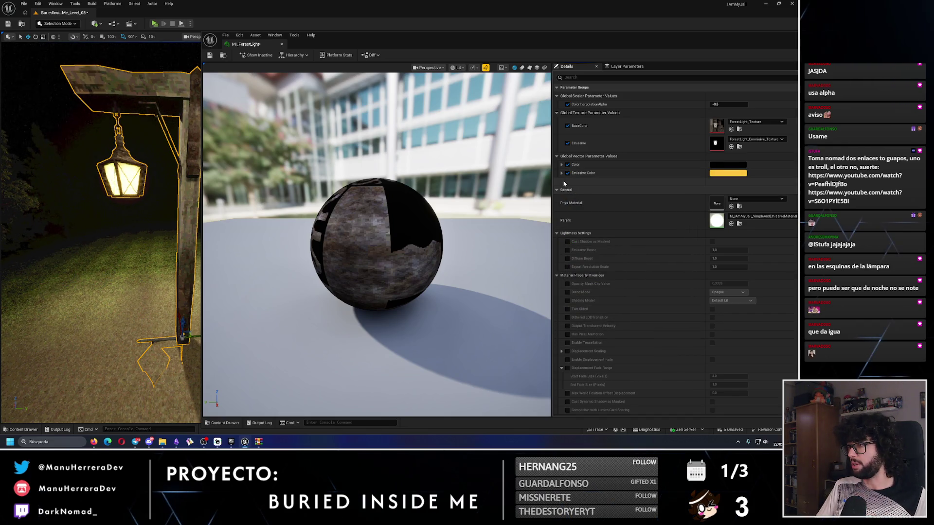
# Disable the Color and ColorInterpolationAlpha overrides and save the material instance.
pyautogui.click(728, 104)
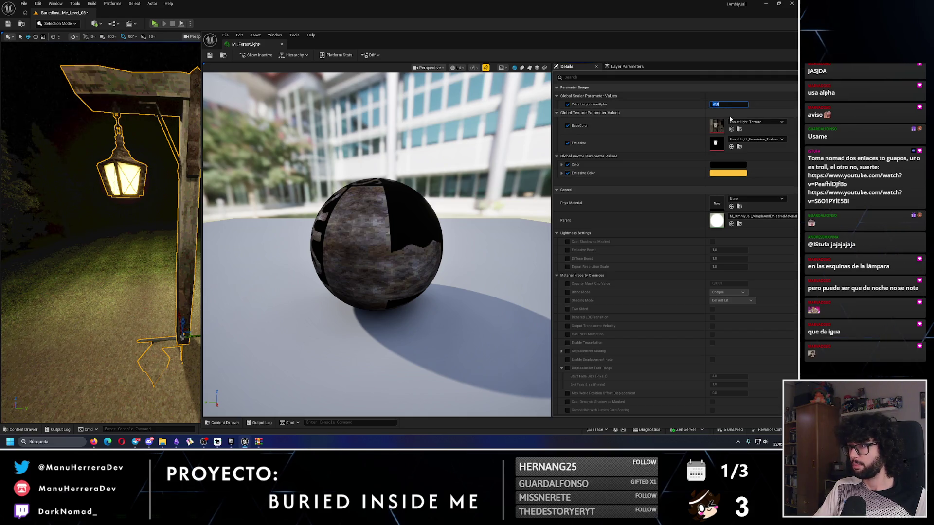
pyautogui.click(567, 165)
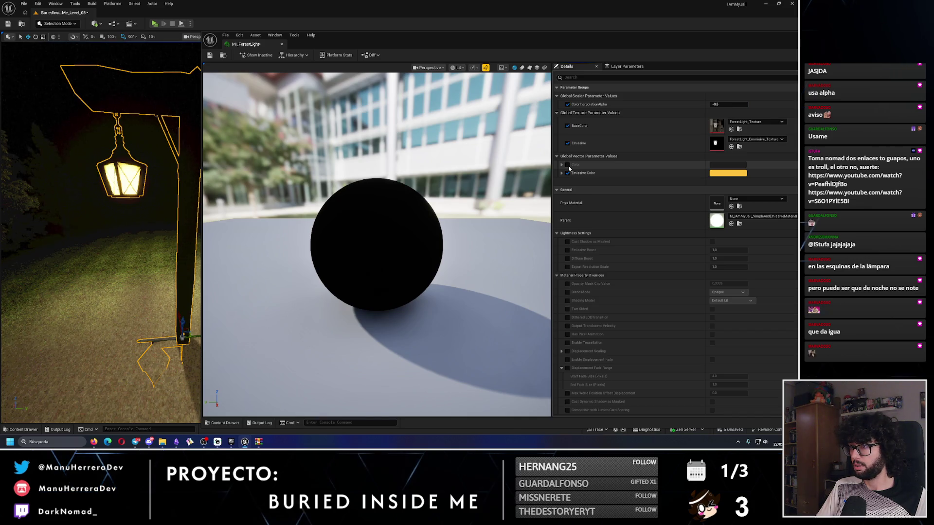
pyautogui.click(567, 104)
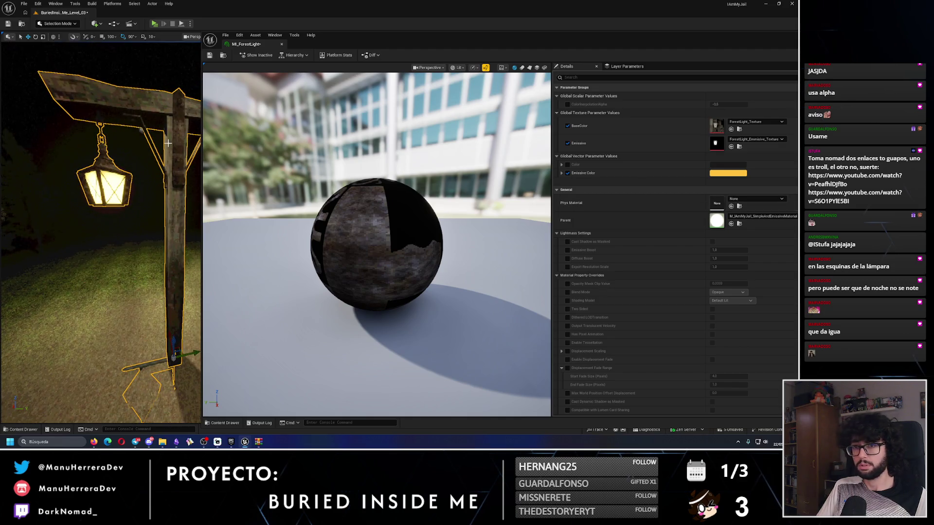
pyautogui.click(210, 56)
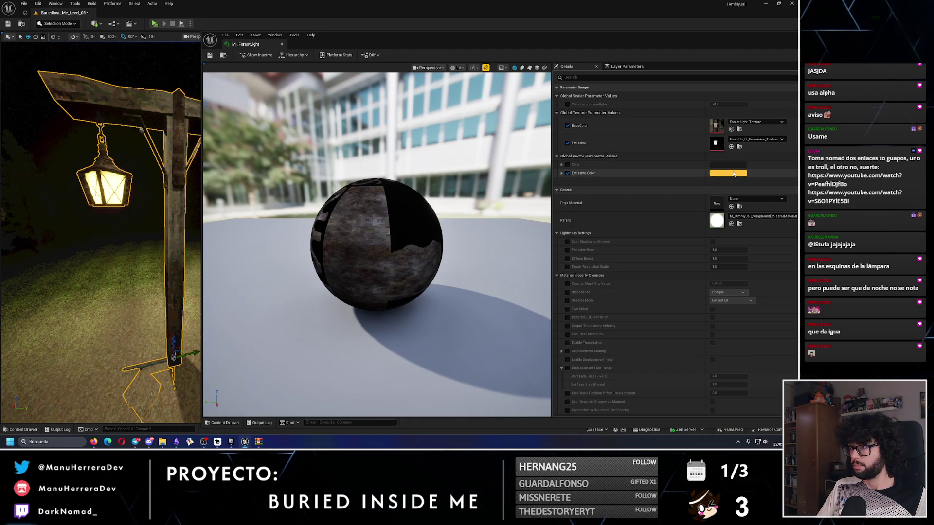
# Deepen the emissive colour to a darker golden tone and save.
pyautogui.click(728, 173)
pyautogui.moveTo(684, 192)
pyautogui.mouseDown()
pyautogui.moveTo(688, 248)
pyautogui.moveTo(693, 179)
pyautogui.moveTo(668, 225)
pyautogui.mouseUp()
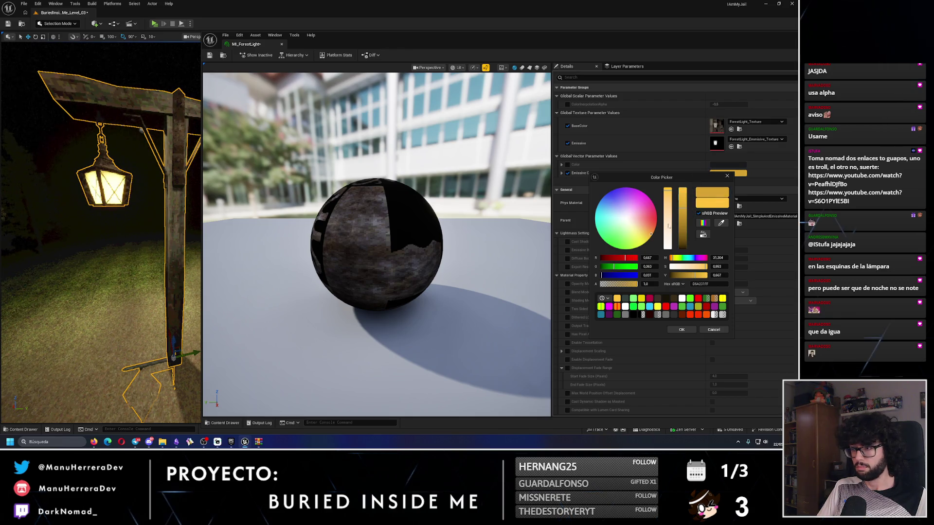
pyautogui.click(681, 330)
pyautogui.click(210, 56)
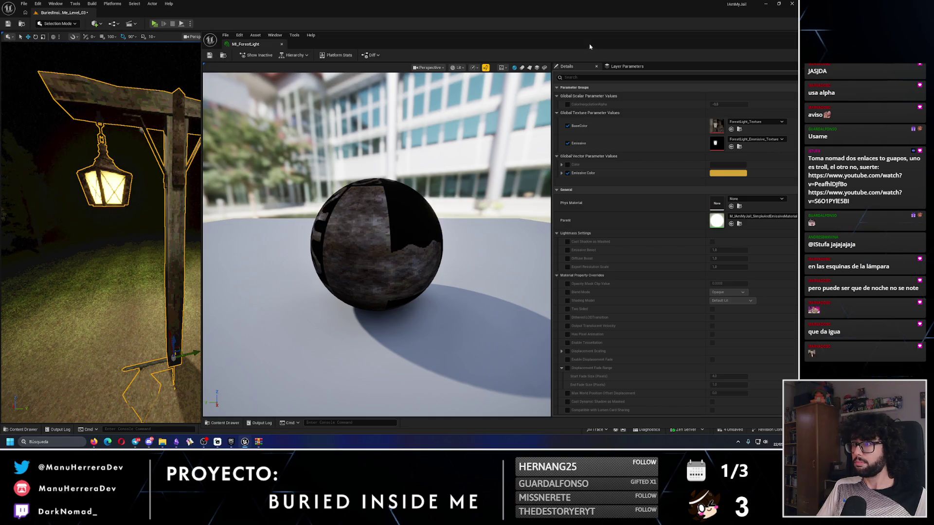
pyautogui.doubleClick(589, 47)
pyautogui.click(727, 29)
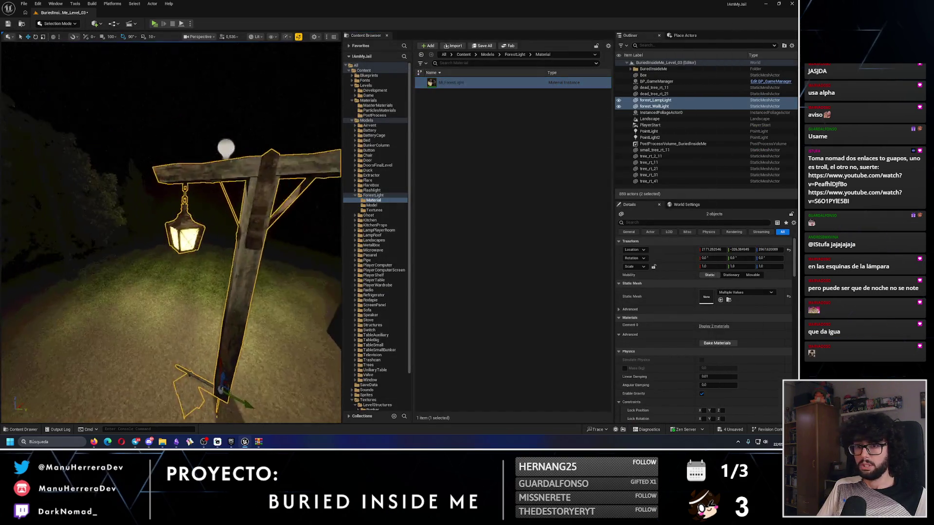
# Play-test the level to see the lamp post glowing at night.
pyautogui.scroll(-2, 172, 199)
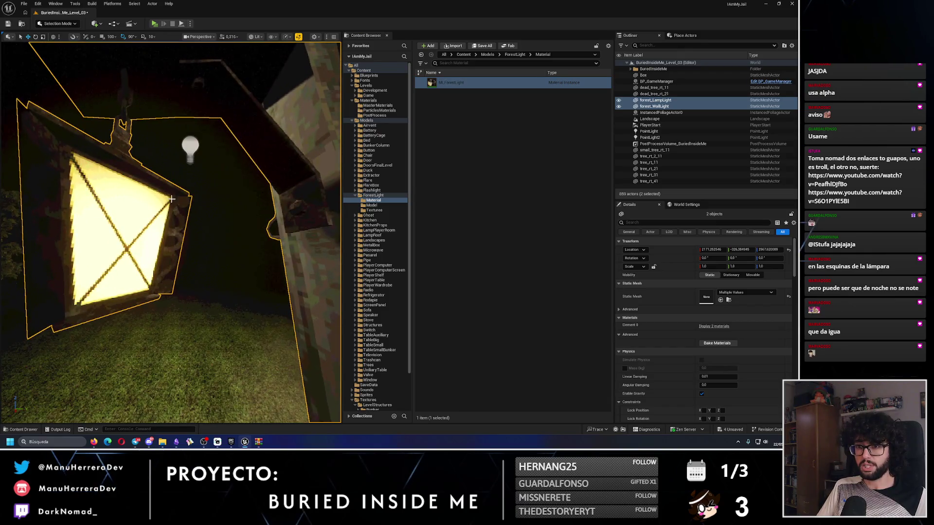
pyautogui.press('f')
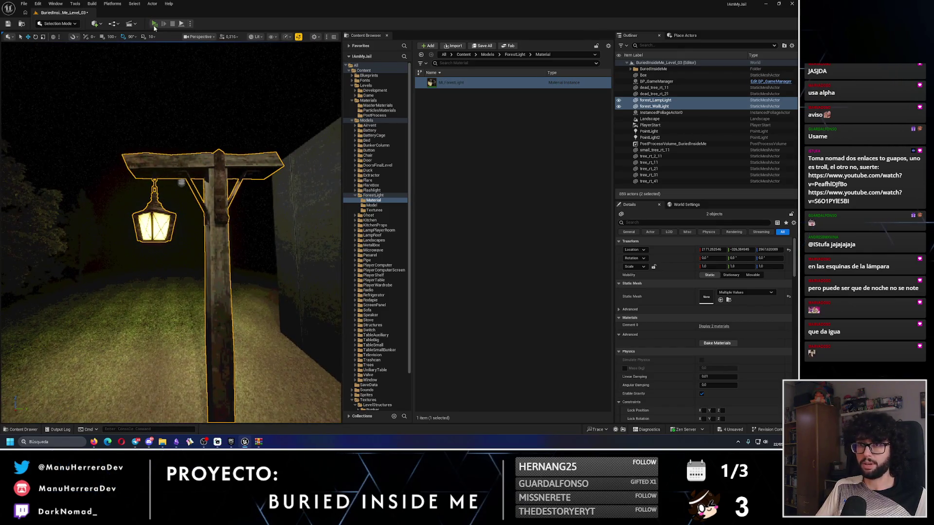
pyautogui.hotkey('alt', 'p')
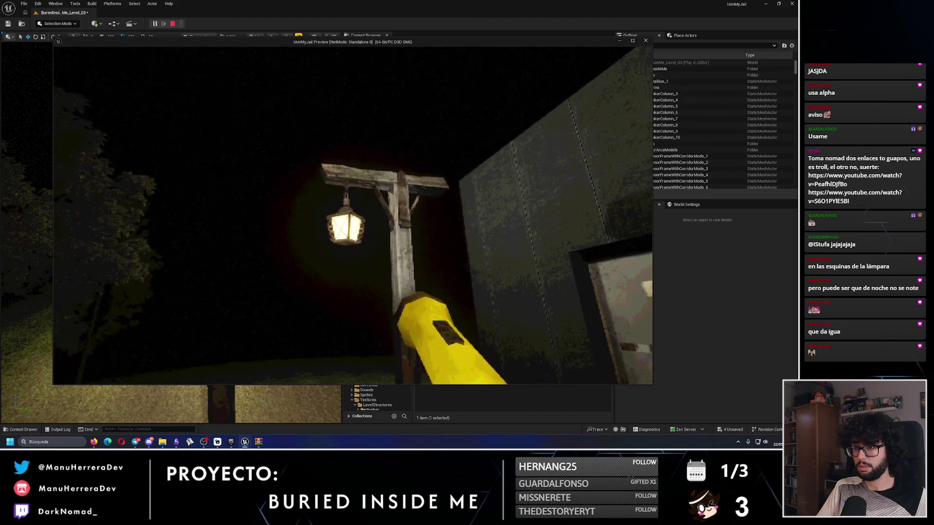
pyautogui.press('Escape')
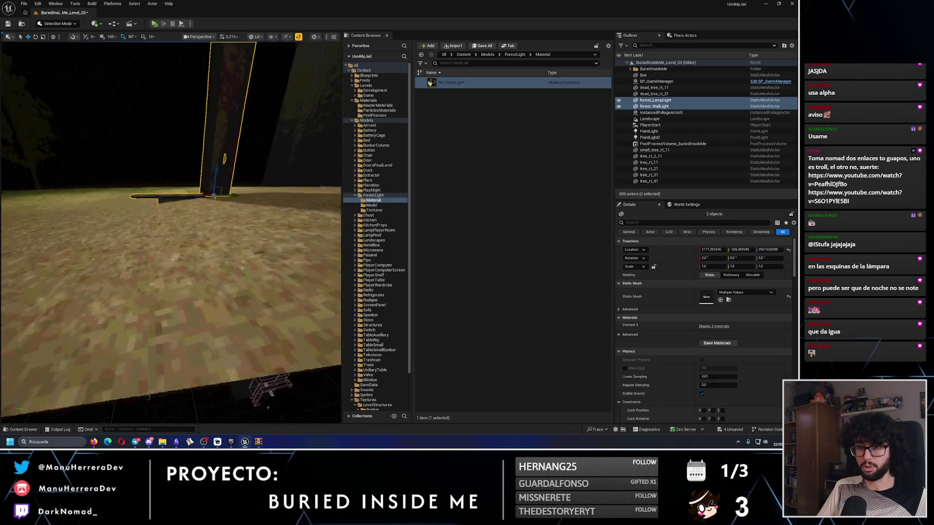
# In unlit view, select forest_WallLight and raise it on the post.
pyautogui.hotkey('alt', '3')
pyautogui.moveTo(252, 261); pyautogui.dragTo(153, 207)
pyautogui.click(153, 206)
pyautogui.moveTo(223, 185); pyautogui.dragTo(241, 167)
# Raise the wall lamp further and apply MI_ForestLight to it.
pyautogui.moveTo(162, 141); pyautogui.dragTo(276, 105)
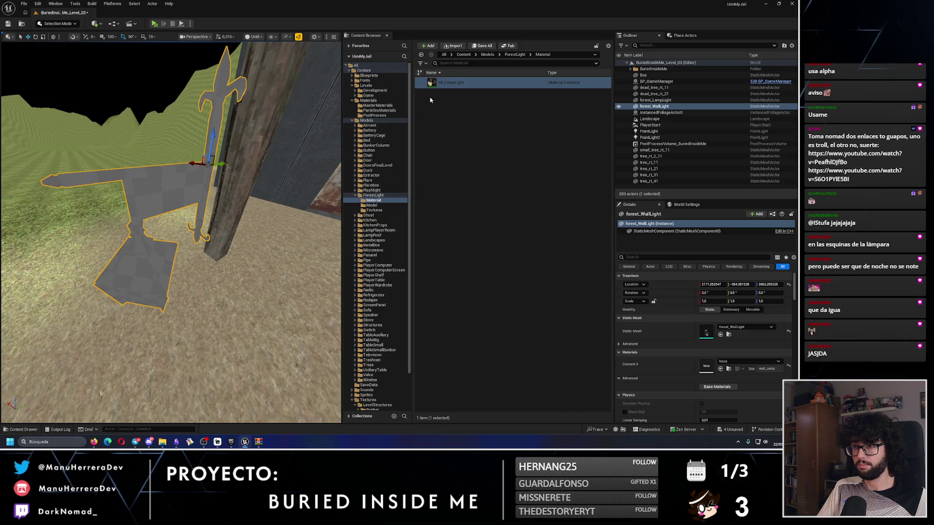
pyautogui.moveTo(450, 82)
pyautogui.mouseDown()
pyautogui.moveTo(177, 209)
pyautogui.moveTo(162, 205)
pyautogui.moveTo(170, 176)
pyautogui.mouseUp()
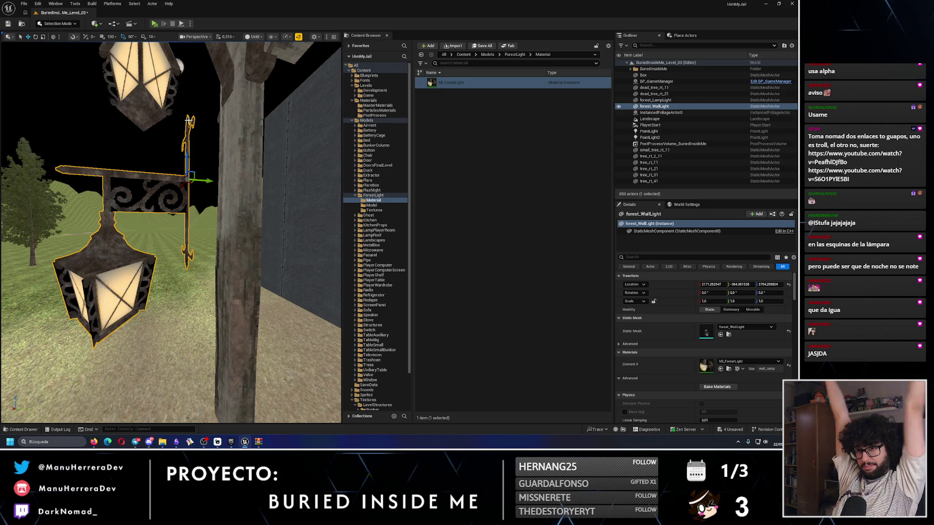
pyautogui.moveTo(213, 234)
pyautogui.mouseDown()
pyautogui.moveTo(212, 262)
pyautogui.moveTo(228, 282)
pyautogui.moveTo(218, 214)
pyautogui.moveTo(195, 243)
pyautogui.mouseUp()
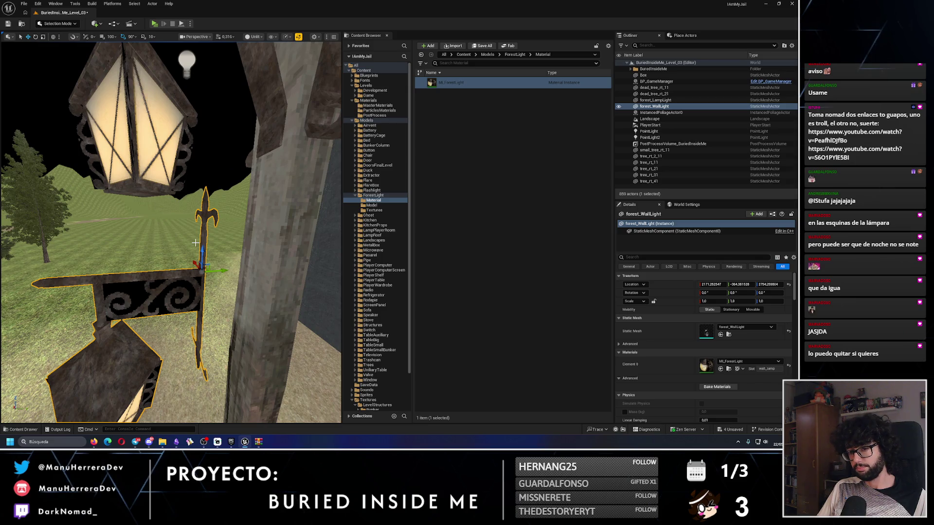
pyautogui.scroll(-5, 195, 243)
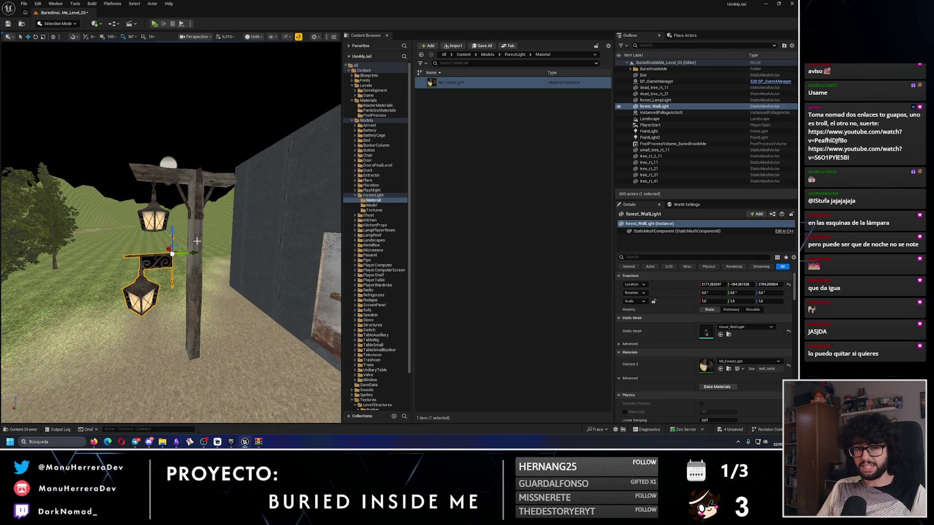
# Delete the wall lamp, leaving only the forest_LampLight post, and inspect it close up.
pyautogui.press('Delete')
pyautogui.click(196, 241)
pyautogui.hotkey('alt', '4')
pyautogui.press('f')
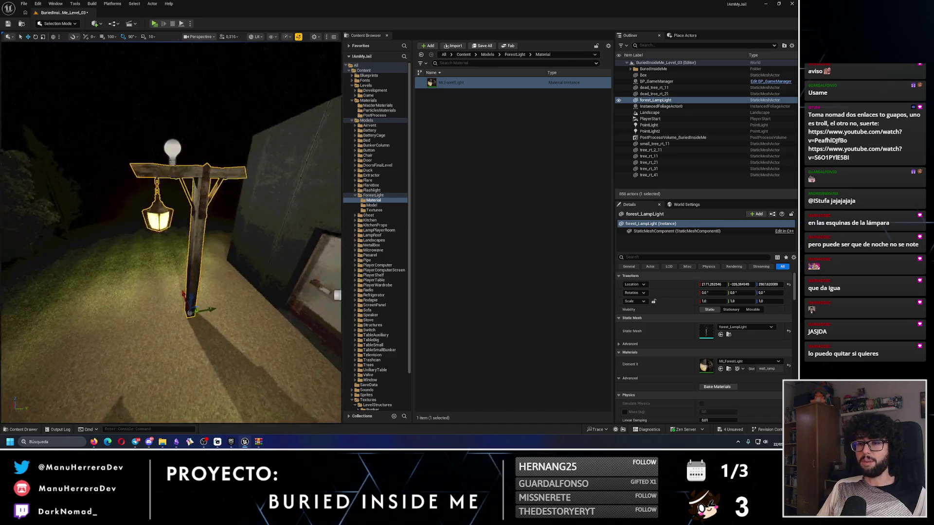
pyautogui.moveTo(183, 297); pyautogui.dragTo(183, 297)
pyautogui.hotkey('alt', '3')
pyautogui.moveTo(237, 251)
pyautogui.mouseDown()
pyautogui.moveTo(205, 246)
pyautogui.moveTo(229, 236)
pyautogui.mouseUp()
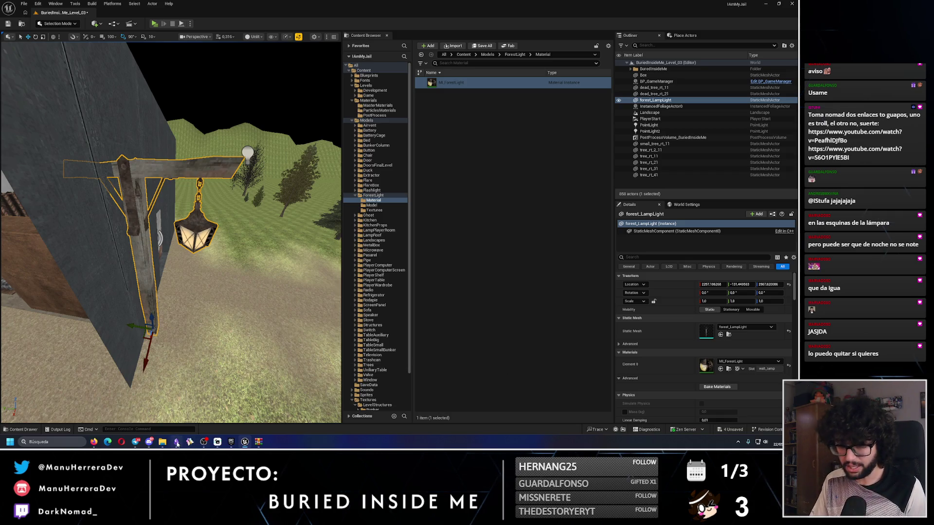
pyautogui.click(177, 444)
# Add a DOING card for creating the forest lamp blueprint to the Tareas canvas.
pyautogui.click(73, 132)
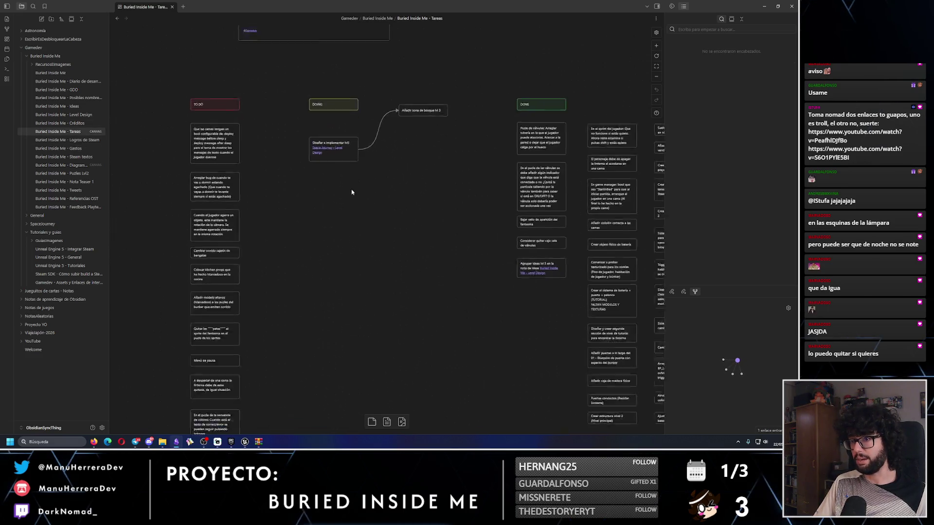
pyautogui.rightClick(332, 197)
pyautogui.click(339, 204)
pyautogui.write('Crear BP de la lámpara de l')
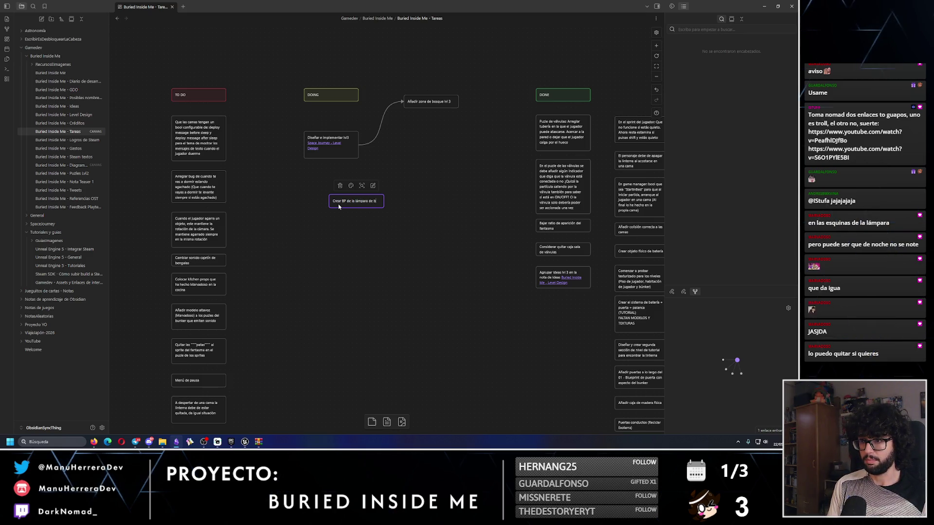
pyautogui.write('de bosque')
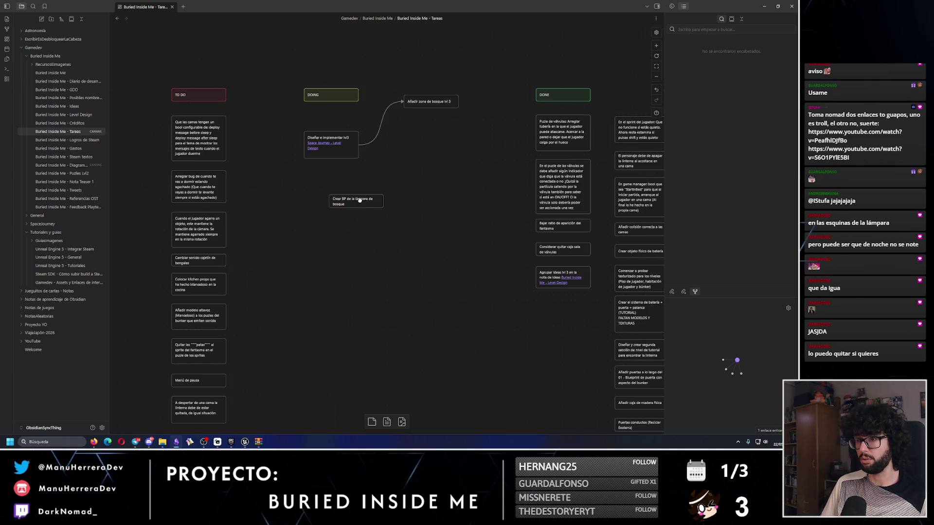
pyautogui.moveTo(360, 200); pyautogui.dragTo(337, 182)
# Add a DOING card about building a forest brush from the landscape's trees, resized to fit.
pyautogui.click(339, 229)
pyautogui.write('c')
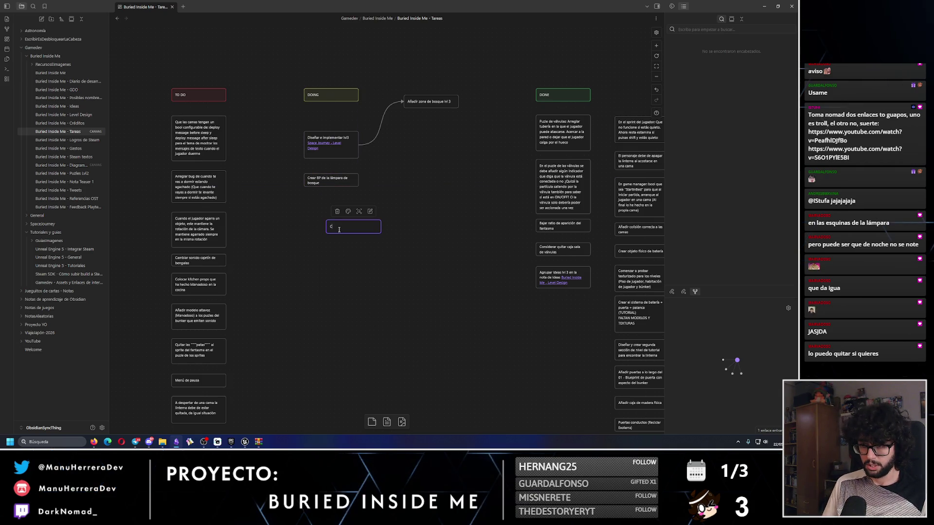
pyautogui.write('pincel con')
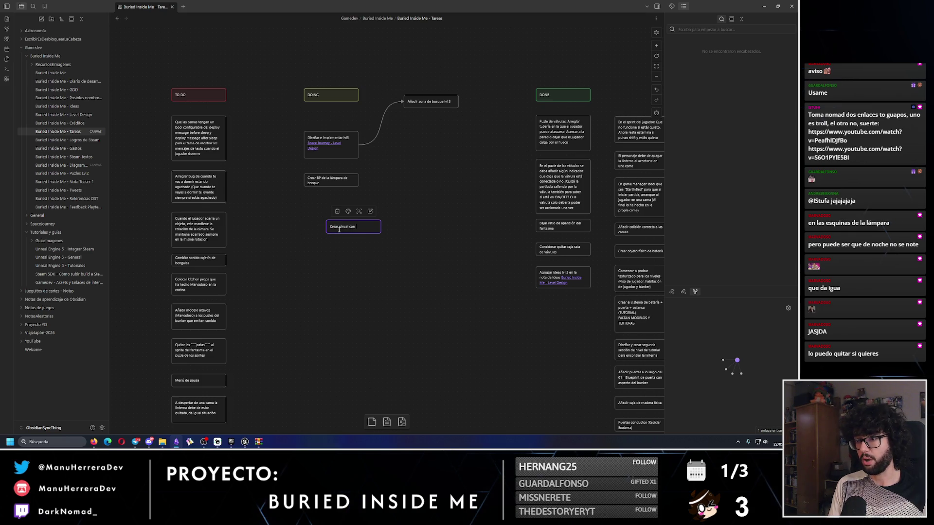
pyautogui.write(' del landscape y')
pyautogui.write(' añadirlos al ')
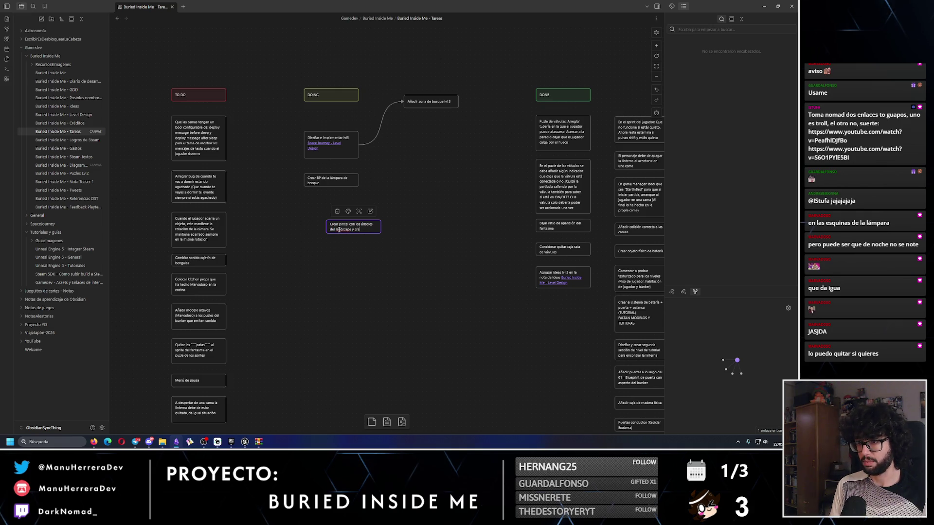
pyautogui.write(' bosque con ello')
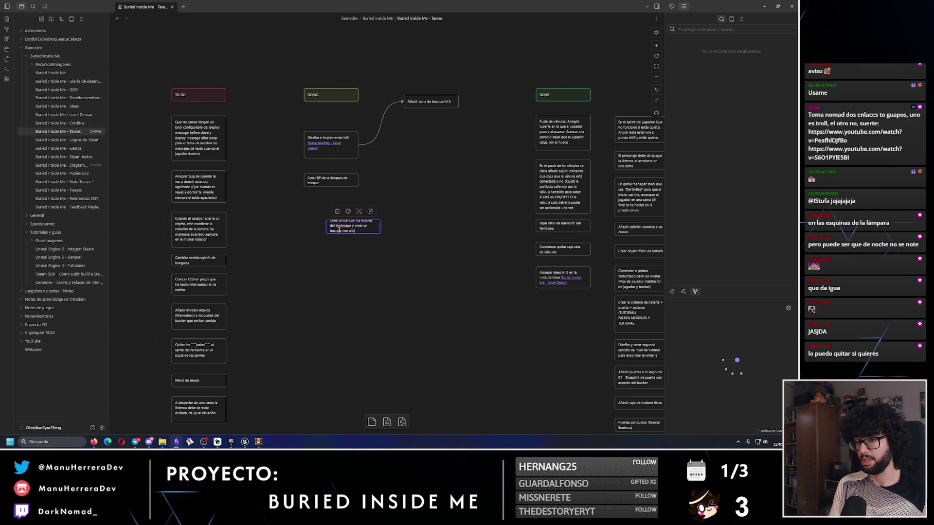
pyautogui.moveTo(370, 234)
pyautogui.mouseDown()
pyautogui.moveTo(369, 248)
pyautogui.moveTo(332, 211)
pyautogui.mouseUp()
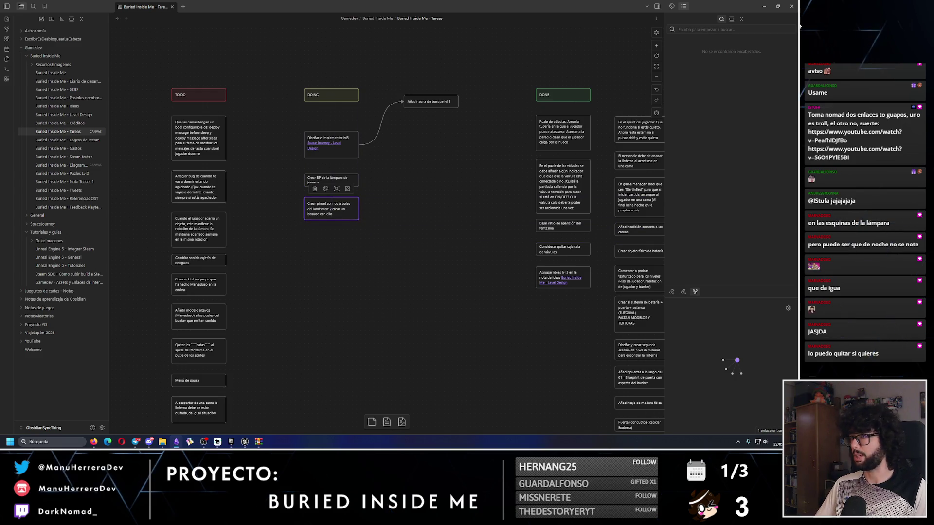
pyautogui.click(765, 6)
# Duplicate tree tree_rt_2_11 beside the path, then delete copies tree_rt_2_13 and tree_rt_2_12.
pyautogui.scroll(-5, 170, 233)
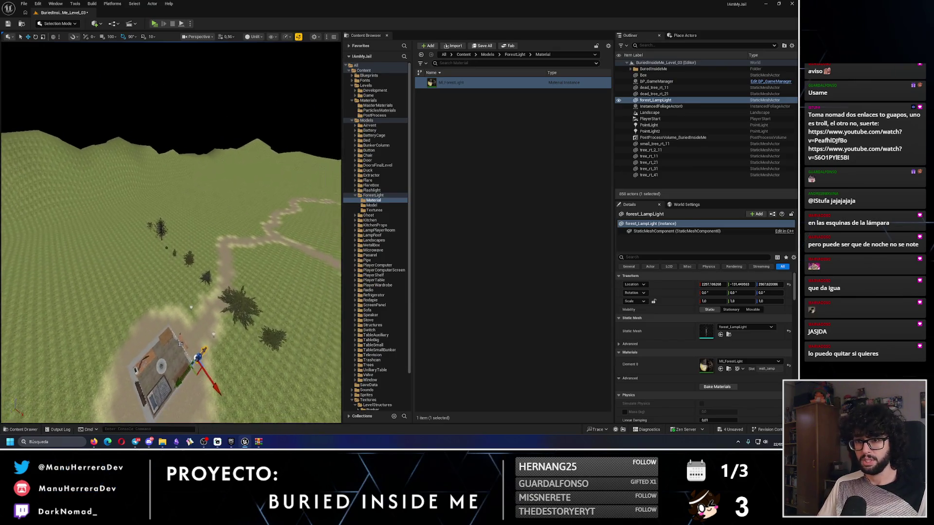
pyautogui.scroll(4, 196, 220)
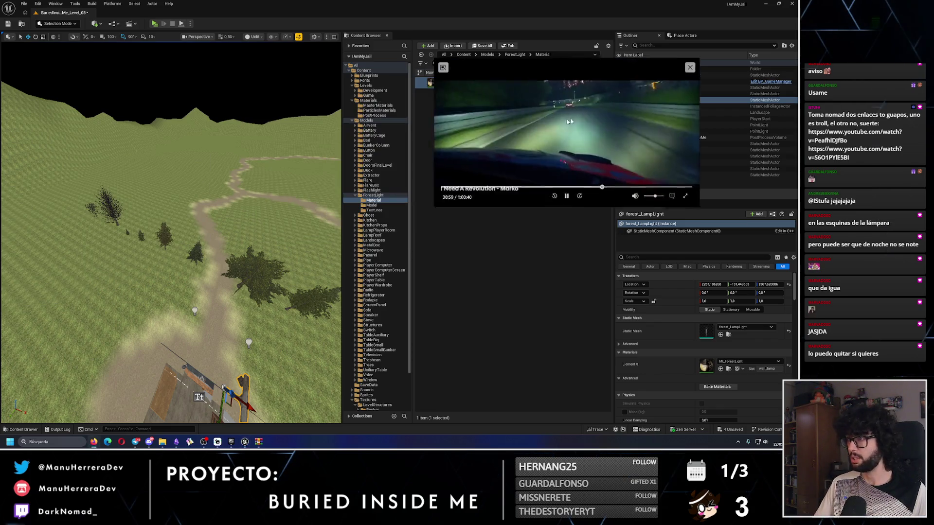
pyautogui.scroll(8, 197, 246)
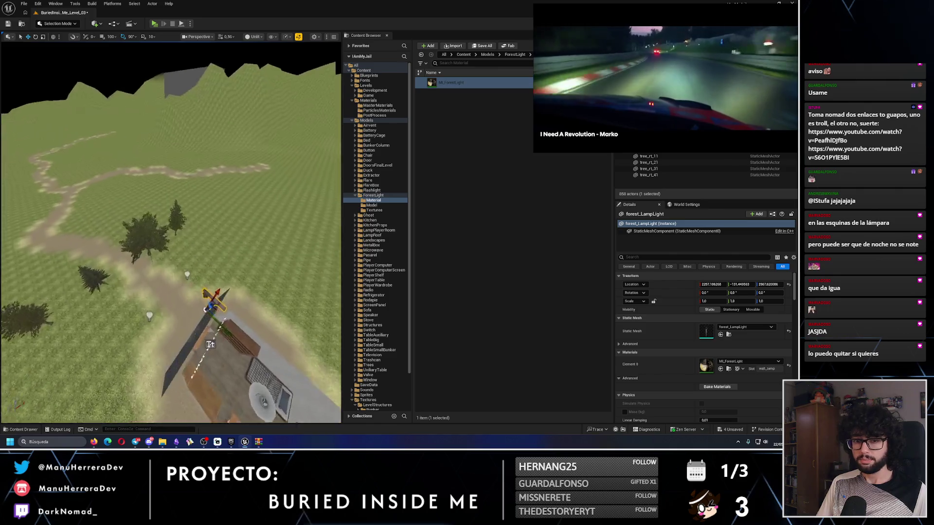
pyautogui.click(181, 214)
pyautogui.scroll(-5, 181, 214)
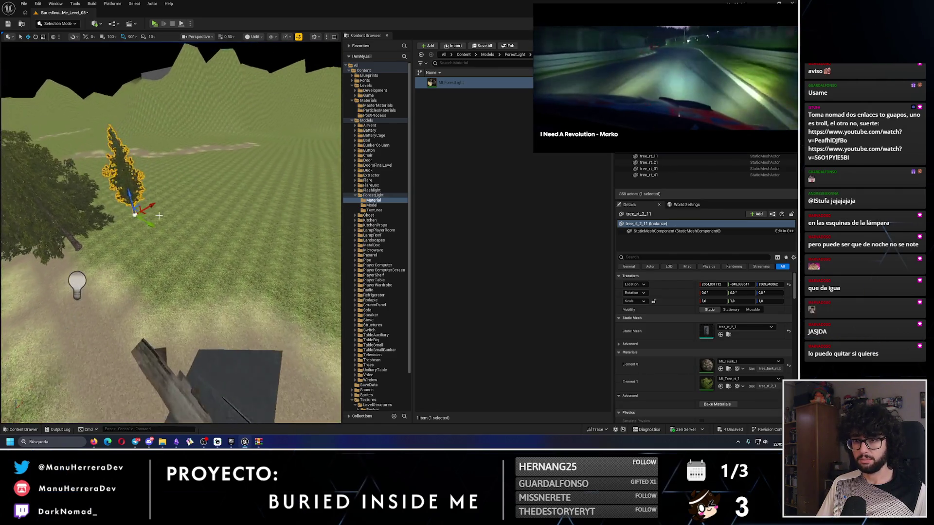
pyautogui.moveTo(125, 220)
pyautogui.mouseDown()
pyautogui.moveTo(142, 214)
pyautogui.moveTo(145, 228)
pyautogui.moveTo(156, 226)
pyautogui.mouseUp()
pyautogui.scroll(3, 142, 215)
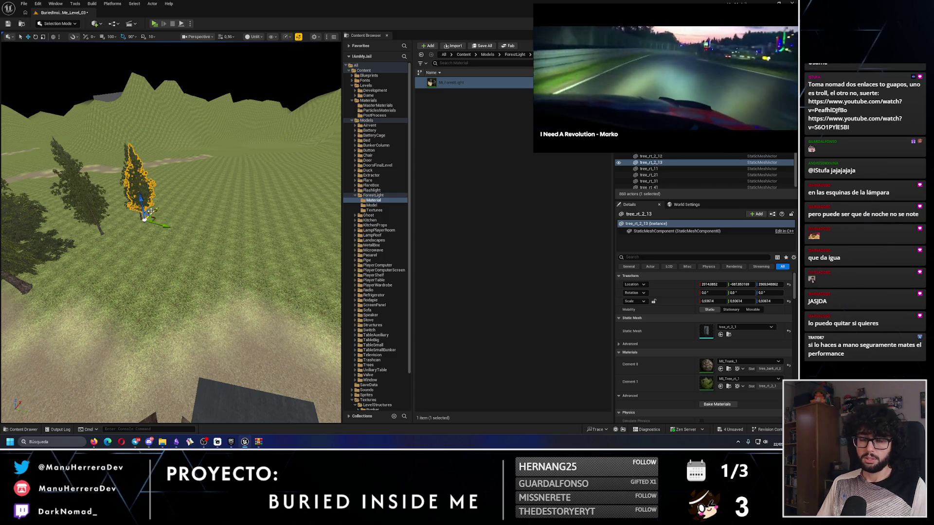
pyautogui.press('Delete')
pyautogui.click(132, 189)
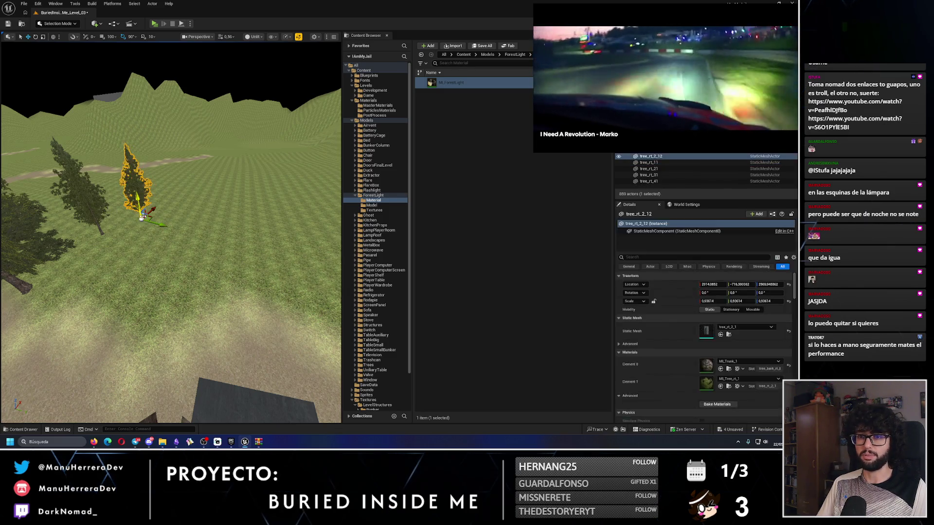
pyautogui.press('Delete')
# Inspect the original tree from above, select the lamp post, and bring up forest_LampLight.rar.
pyautogui.press('w')
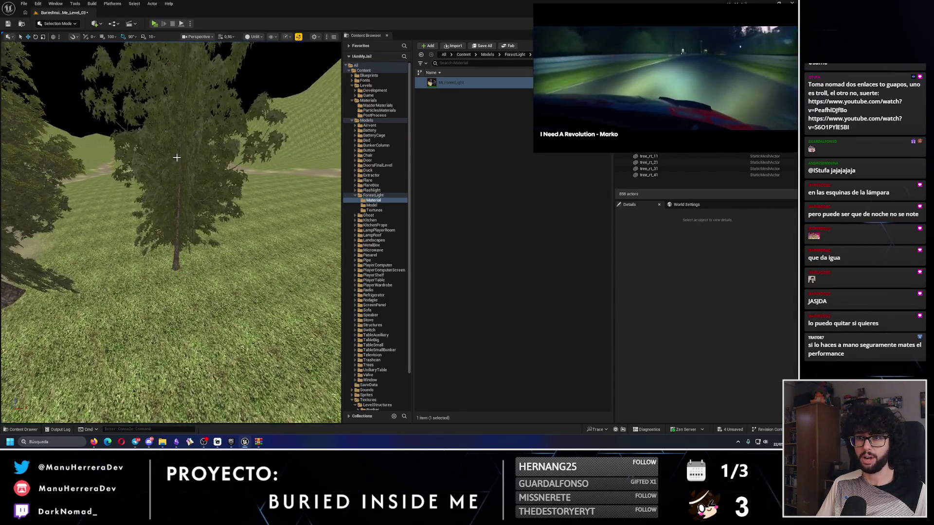
pyautogui.click(178, 194)
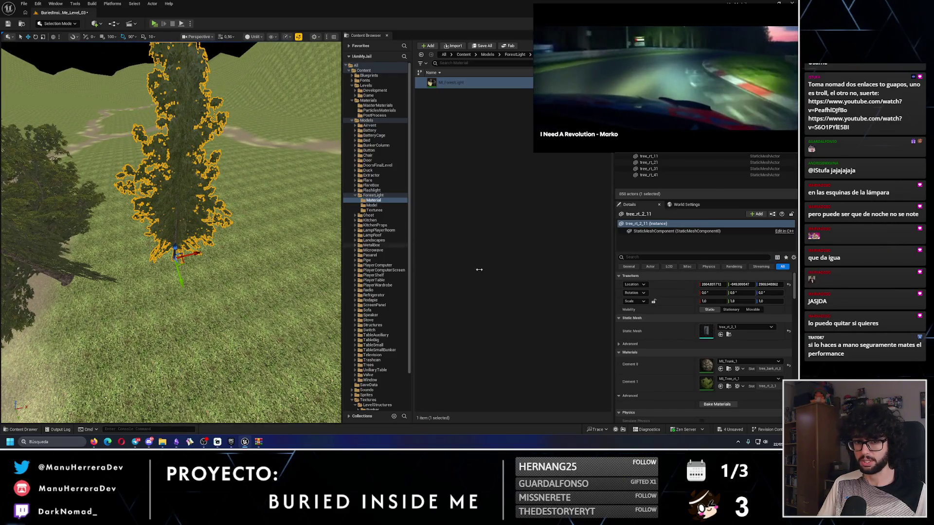
pyautogui.moveTo(195, 219)
pyautogui.mouseDown()
pyautogui.moveTo(195, 268)
pyautogui.moveTo(175, 255)
pyautogui.moveTo(175, 266)
pyautogui.moveTo(176, 176)
pyautogui.mouseUp()
pyautogui.moveTo(230, 253)
pyautogui.mouseDown()
pyautogui.moveTo(230, 289)
pyautogui.moveTo(189, 280)
pyautogui.moveTo(265, 253)
pyautogui.mouseUp()
pyautogui.click(155, 270)
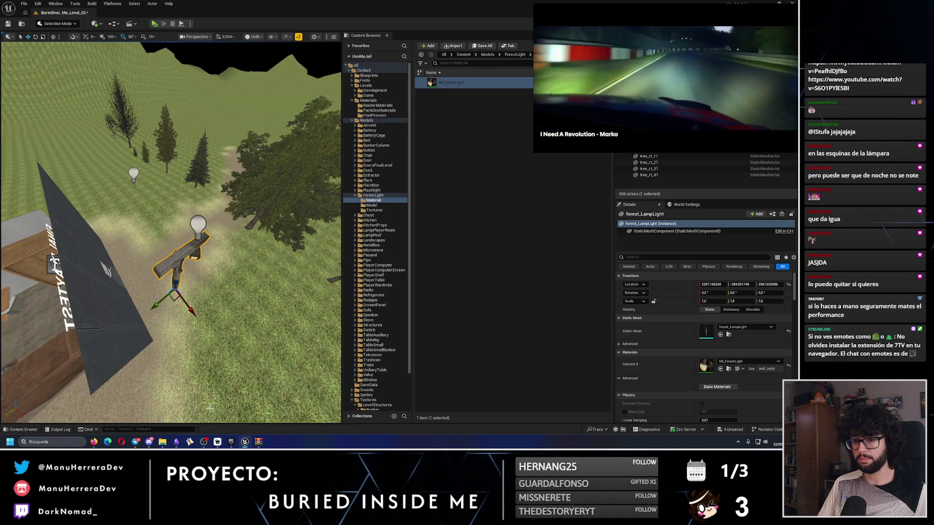
pyautogui.click(259, 442)
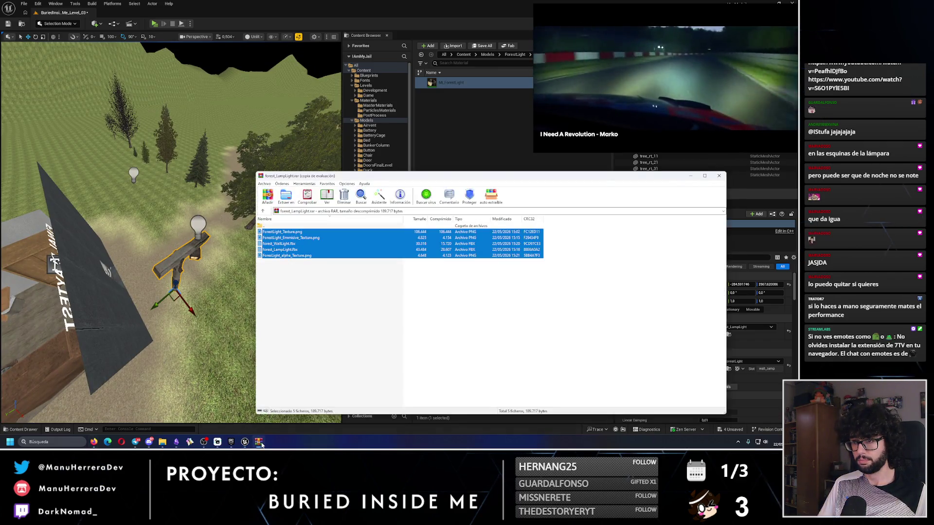
# Add a 'Modelar cabaña de madera de spawn de jugador' card under the DOING column.
pyautogui.click(176, 441)
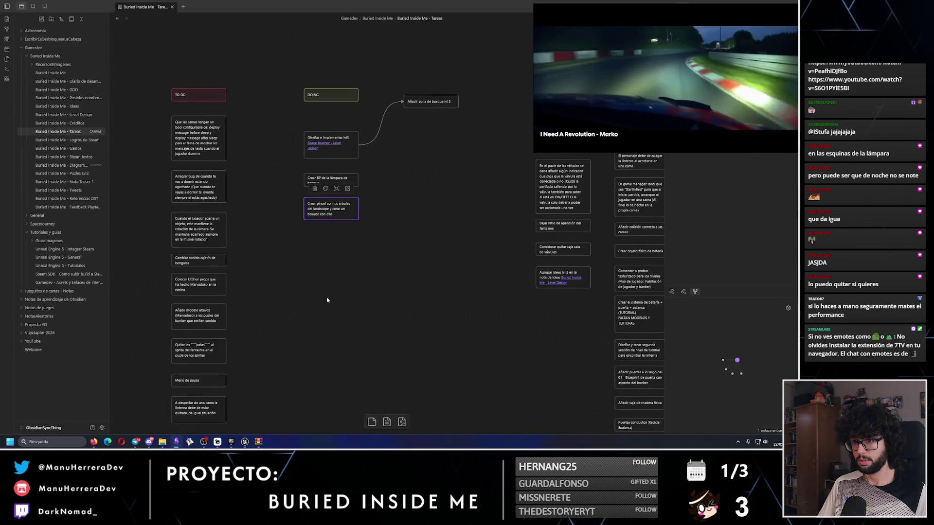
pyautogui.rightClick(323, 253)
pyautogui.click(340, 259)
pyautogui.write('Modelar cabaña de made')
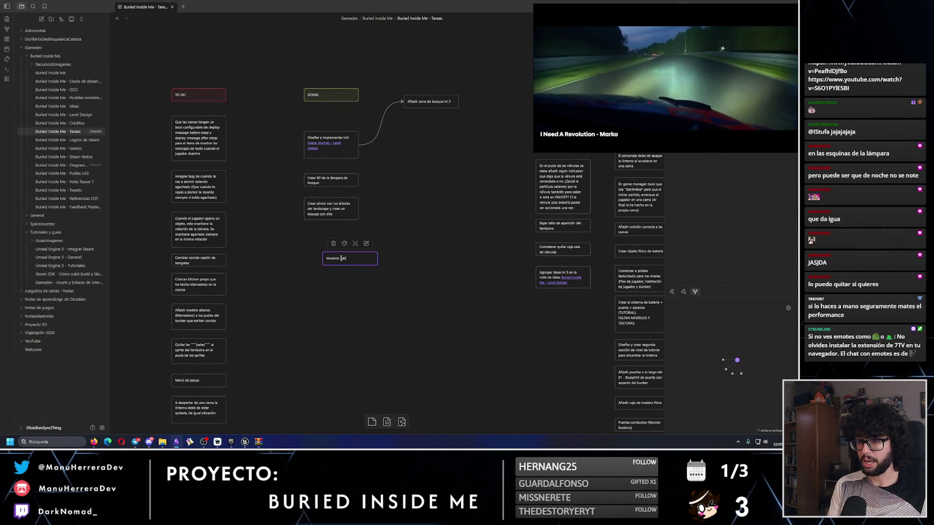
pyautogui.write('ra de spawn de jugador')
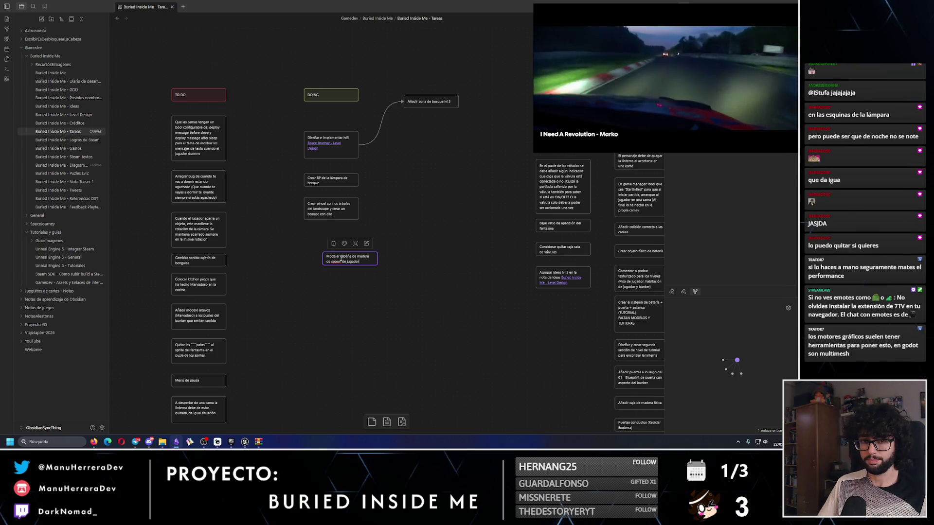
pyautogui.click(372, 302)
pyautogui.moveTo(364, 262); pyautogui.dragTo(347, 242)
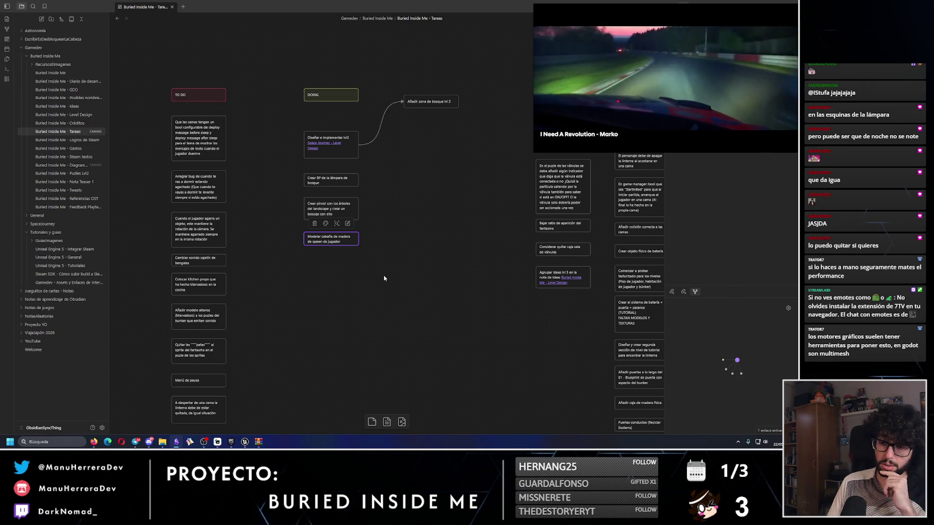
pyautogui.click(244, 442)
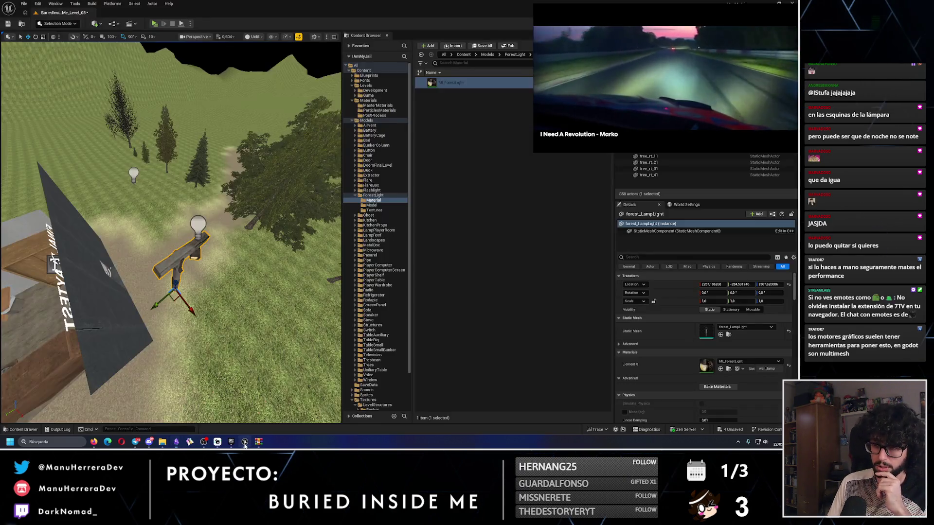
# Close the forest lamp archive window and lower the view toward the forest_LampLight post.
pyautogui.click(259, 441)
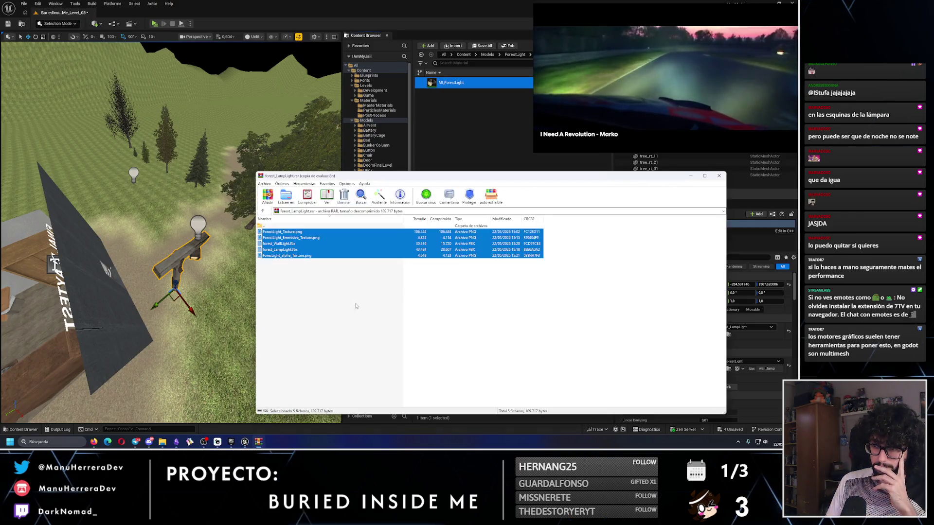
pyautogui.moveTo(437, 176); pyautogui.dragTo(278, 158)
pyautogui.click(561, 160)
pyautogui.moveTo(280, 304)
pyautogui.mouseDown()
pyautogui.moveTo(260, 248)
pyautogui.moveTo(186, 277)
pyautogui.mouseUp()
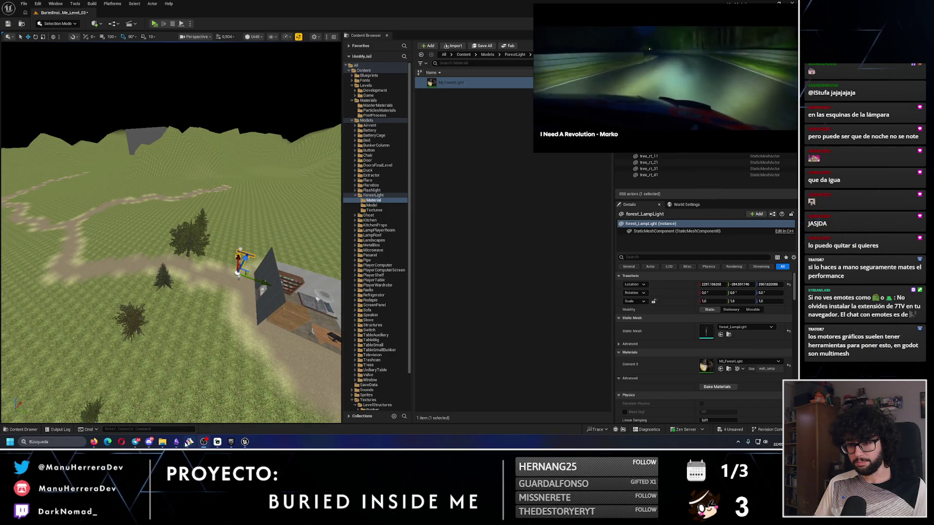
pyautogui.click(176, 441)
# Add a canvas card reading 'Crear modelos mansión'.
pyautogui.rightClick(403, 277)
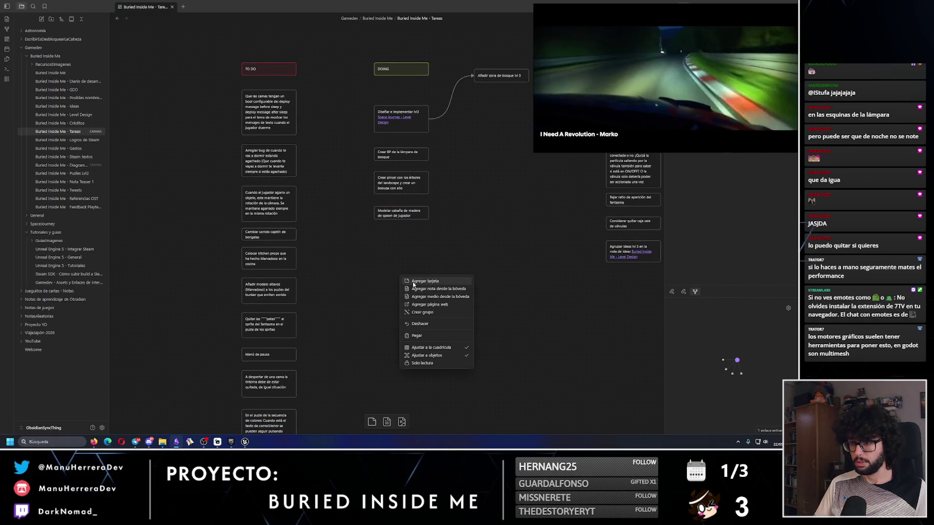
pyautogui.click(413, 281)
pyautogui.write('Crear')
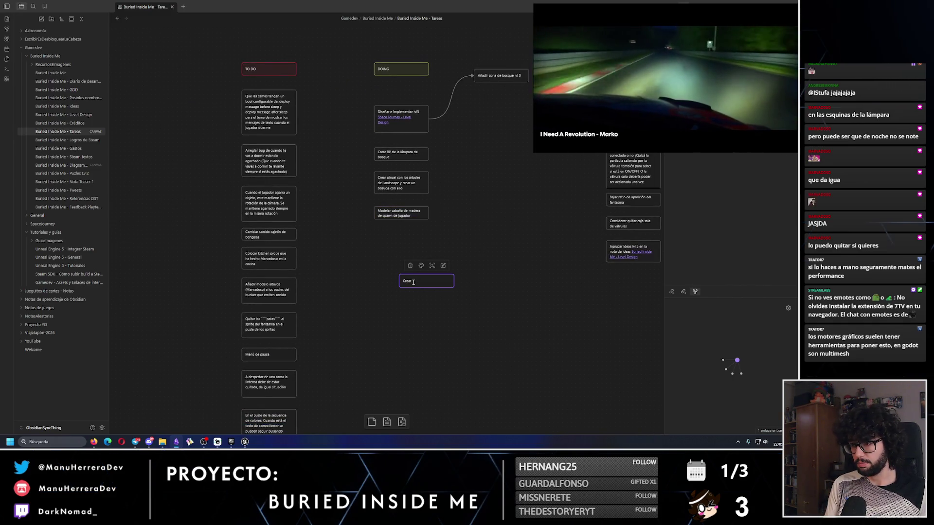
pyautogui.write(' modelos mansi')
pyautogui.click(439, 289)
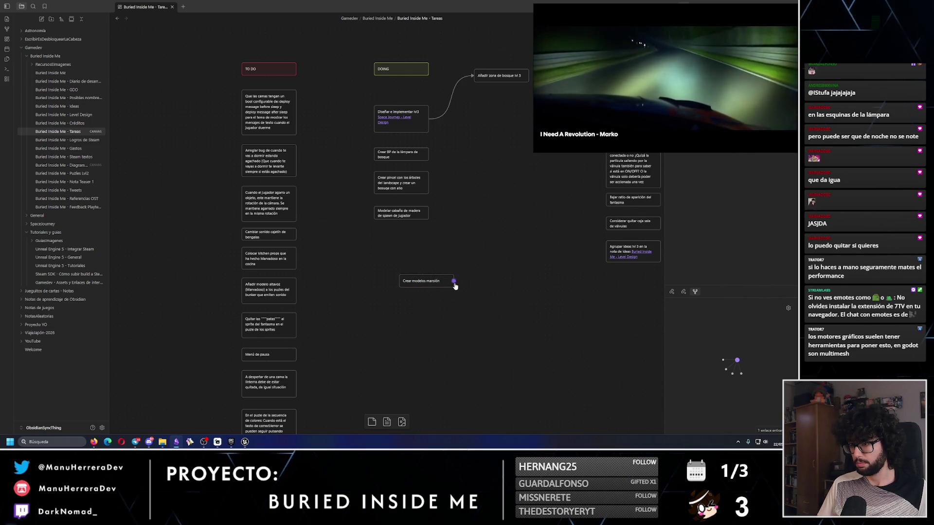
# Link a new 'mansión con hueco de puerta' card to the mansion card.
pyautogui.moveTo(455, 282); pyautogui.dragTo(472, 284)
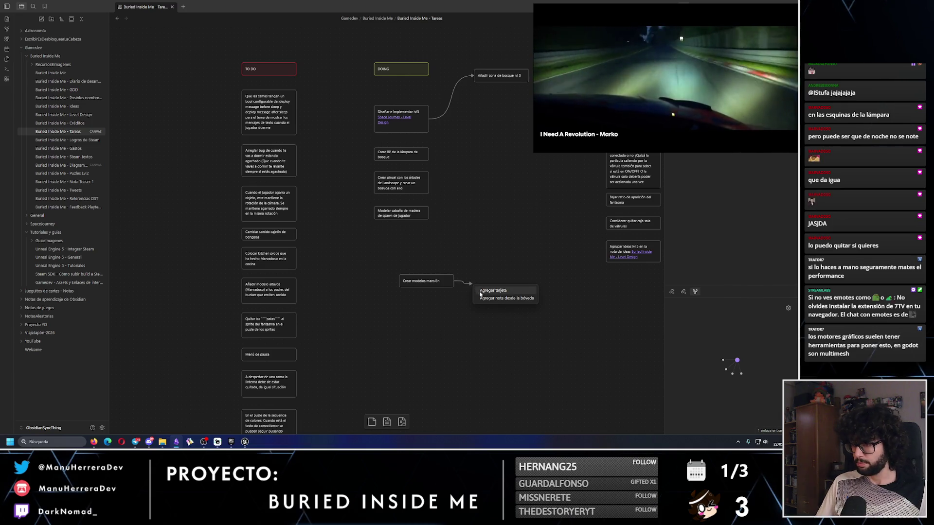
pyautogui.click(482, 291)
pyautogui.write('mansi')
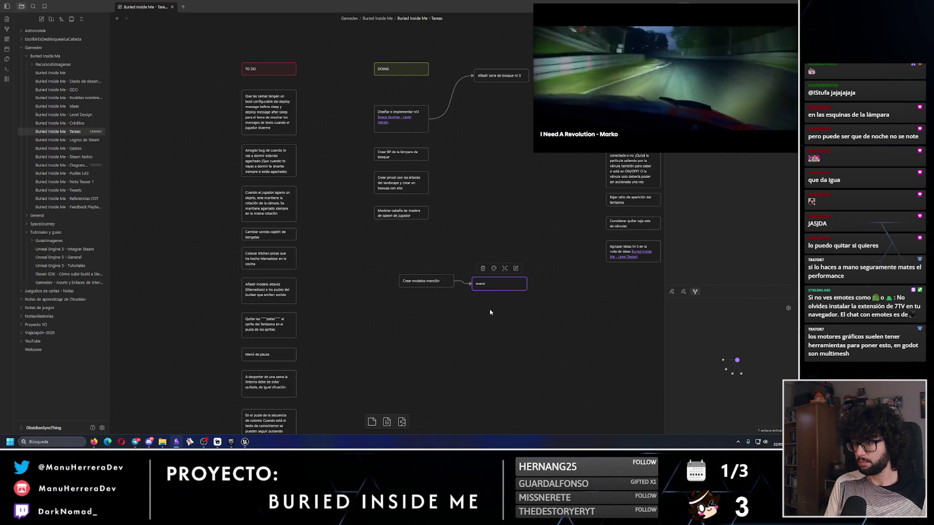
pyautogui.write('ón con hueco de puerta')
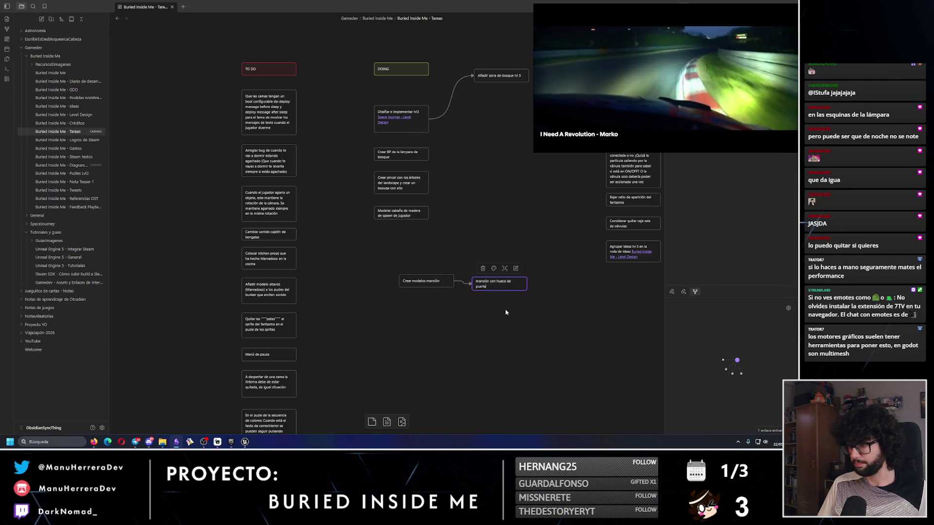
pyautogui.press('Escape')
# Link a second sub-card, 'Columna muro', to the mansion card.
pyautogui.moveTo(500, 284)
pyautogui.mouseDown()
pyautogui.moveTo(501, 265)
pyautogui.moveTo(492, 299)
pyautogui.mouseUp()
pyautogui.click(498, 305)
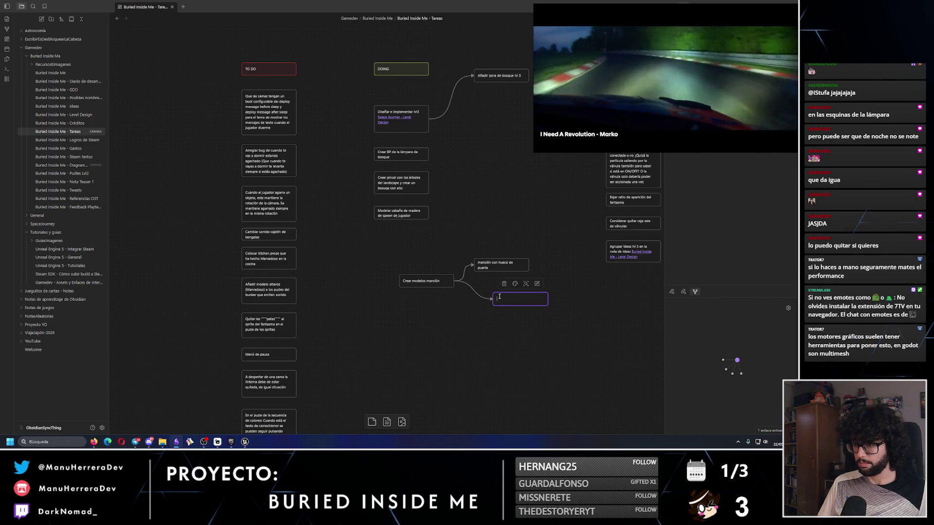
pyautogui.write('Mure')
pyautogui.press('BackSpace')
pyautogui.press('BackSpace')
pyautogui.write('Columna muro')
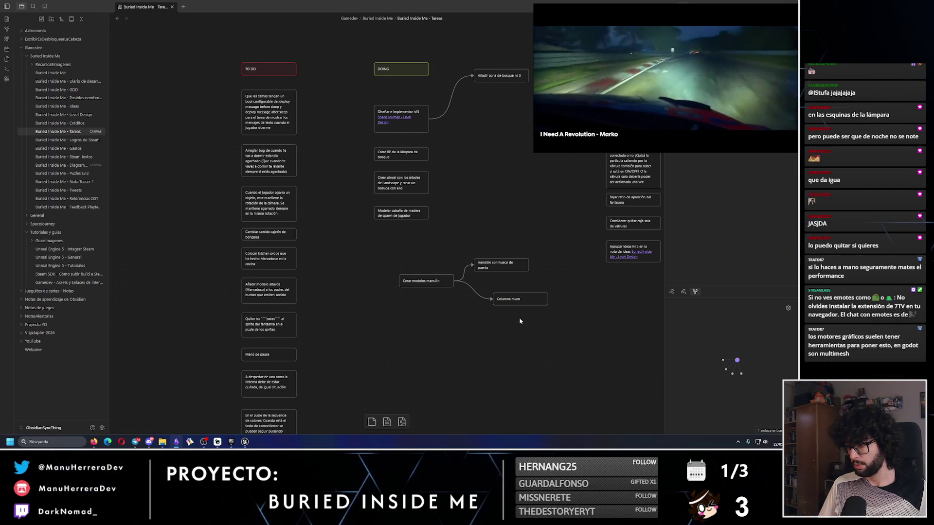
pyautogui.click(537, 314)
# Link a third sub-card reading 'muro largo (pared)'.
pyautogui.moveTo(520, 298)
pyautogui.mouseDown()
pyautogui.moveTo(501, 291)
pyautogui.moveTo(479, 336)
pyautogui.mouseUp()
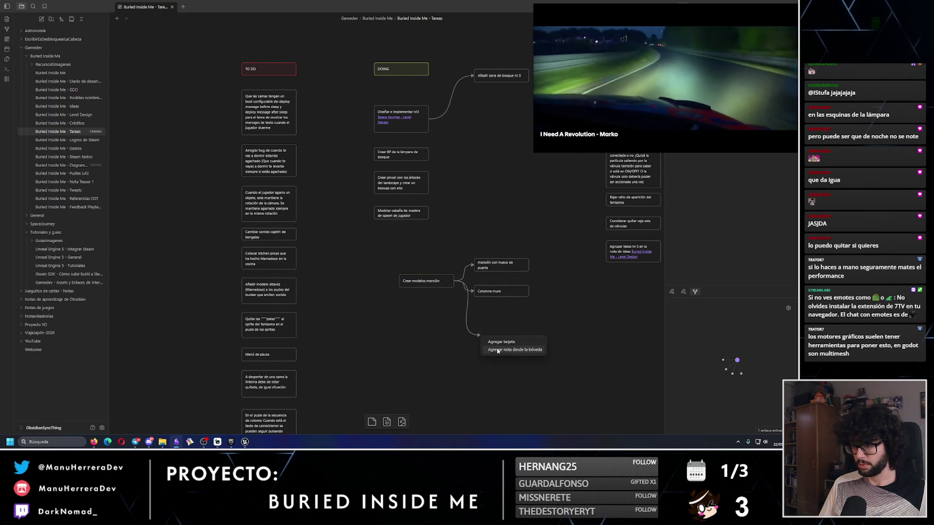
pyautogui.click(495, 342)
pyautogui.write('muro')
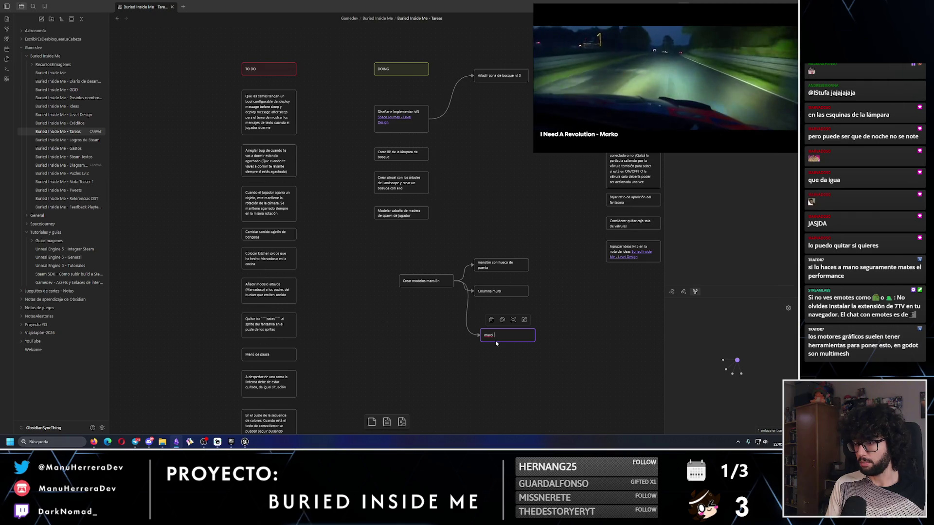
pyautogui.write(' bajo con')
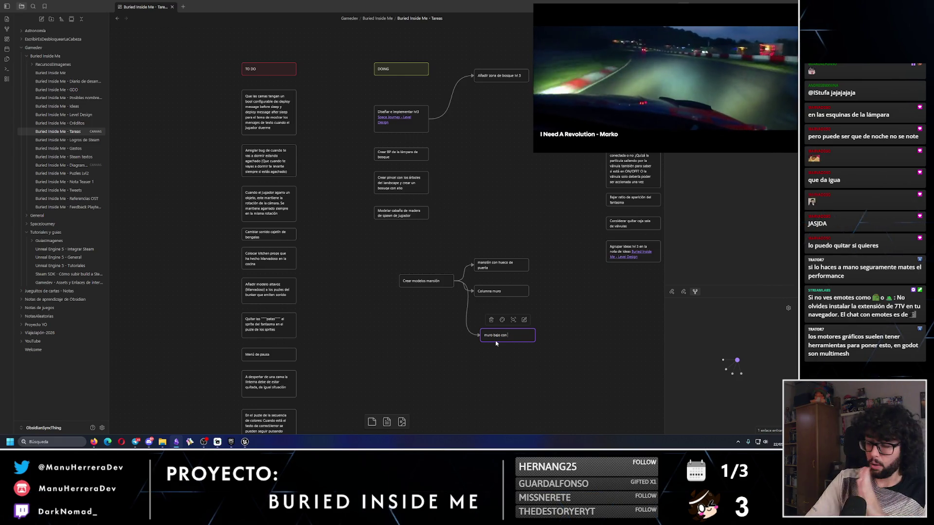
pyautogui.press('BackSpace')
pyautogui.press('BackSpace')
pyautogui.press('BackSpace')
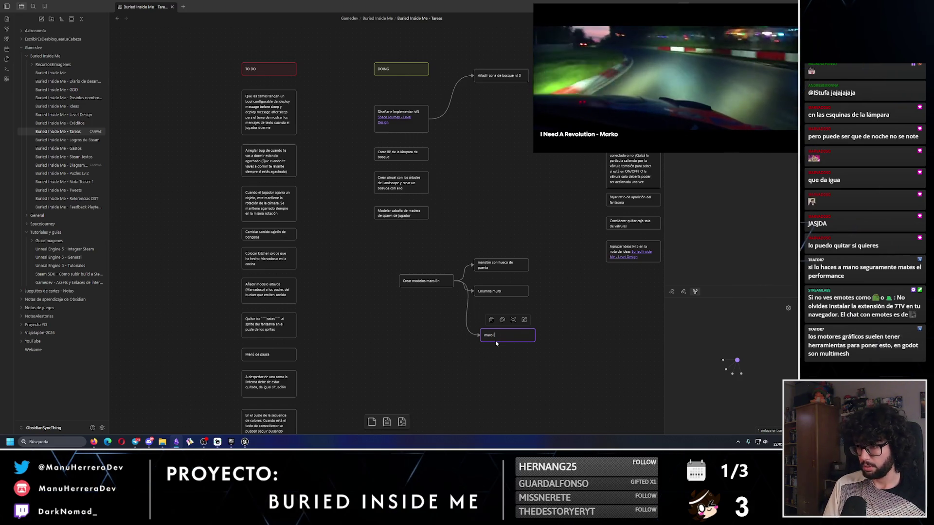
pyautogui.write('largo (pared')
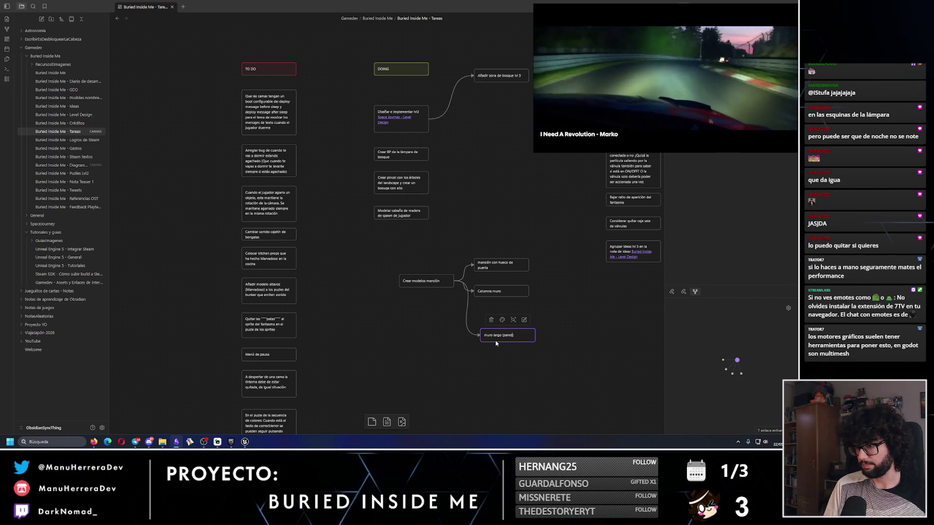
# Stack the three sub-cards neatly, with 'muro largo (pared)' below 'Columna muro'.
pyautogui.moveTo(505, 334); pyautogui.dragTo(500, 310)
pyautogui.keyDown('shift'); pyautogui.click(496, 265); pyautogui.keyUp('shift')
pyautogui.keyDown('shift'); pyautogui.click(491, 291); pyautogui.keyUp('shift')
pyautogui.scroll(3, 493, 339)
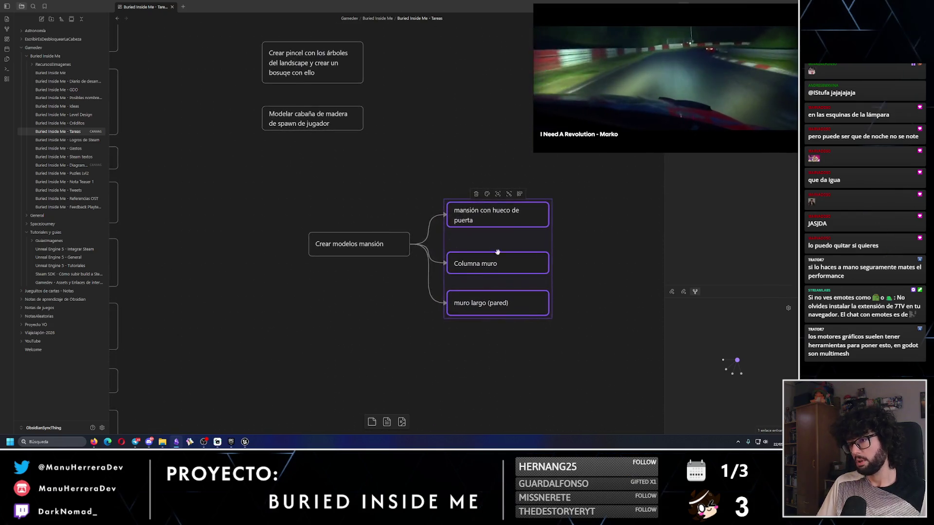
pyautogui.moveTo(490, 197); pyautogui.dragTo(490, 192)
pyautogui.click(500, 348)
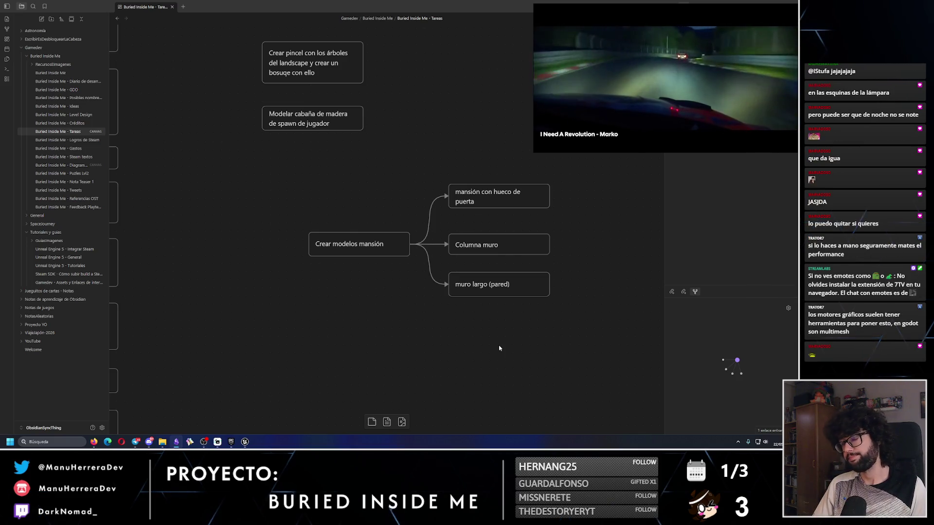
# Move the four mansion cards up and left beside the cards above.
pyautogui.moveTo(554, 179); pyautogui.dragTo(306, 299)
pyautogui.moveTo(377, 246); pyautogui.dragTo(329, 189)
pyautogui.click(375, 270)
pyautogui.moveTo(374, 269); pyautogui.dragTo(383, 343)
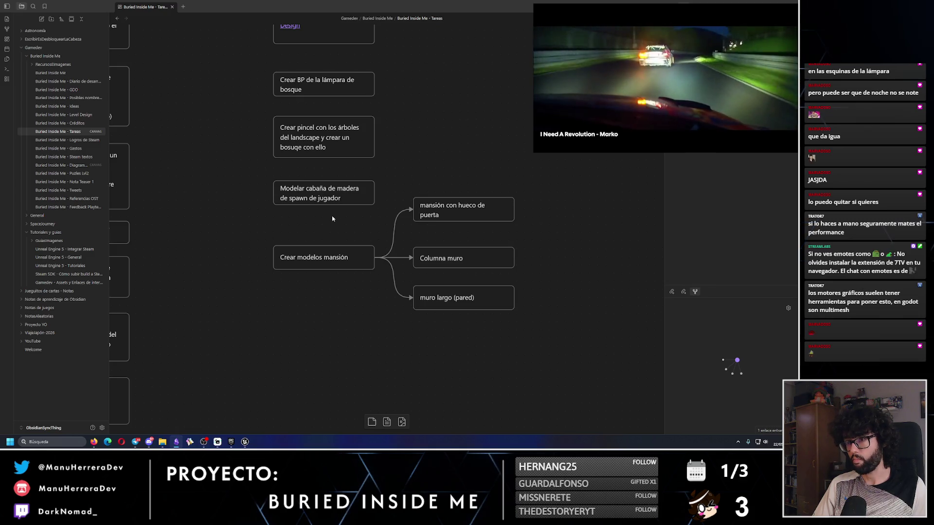
pyautogui.scroll(3, 379, 268)
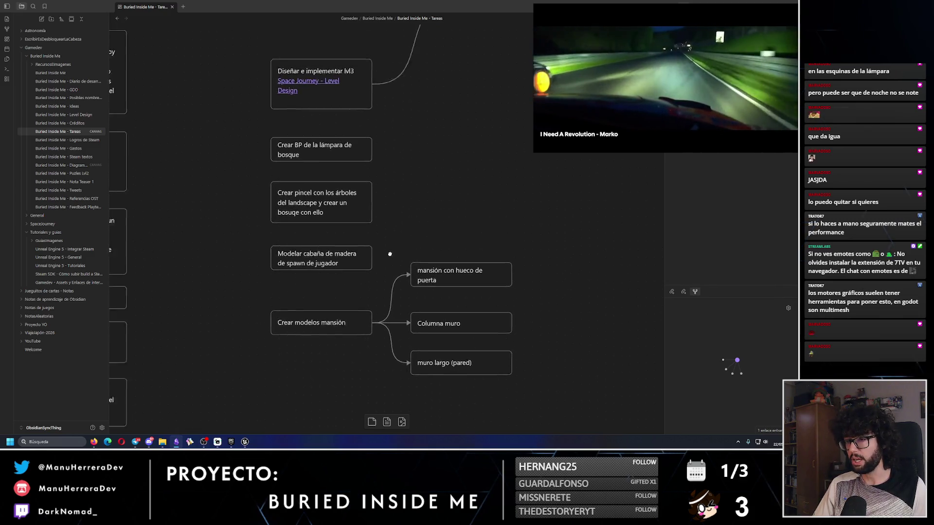
pyautogui.moveTo(513, 407)
pyautogui.mouseDown()
pyautogui.moveTo(265, 252)
pyautogui.moveTo(267, 319)
pyautogui.mouseUp()
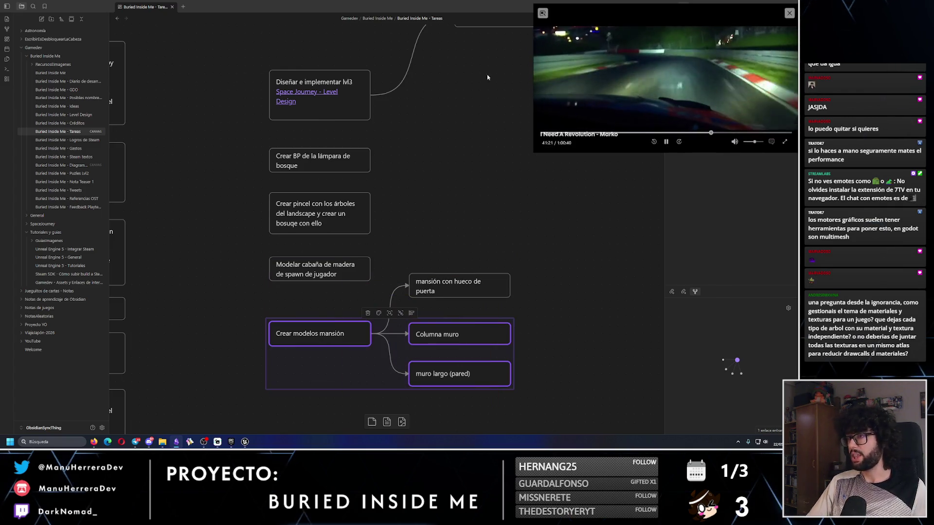
# Survey the forest terrain from the cabin and lamp toward the hills and trees.
pyautogui.click(245, 442)
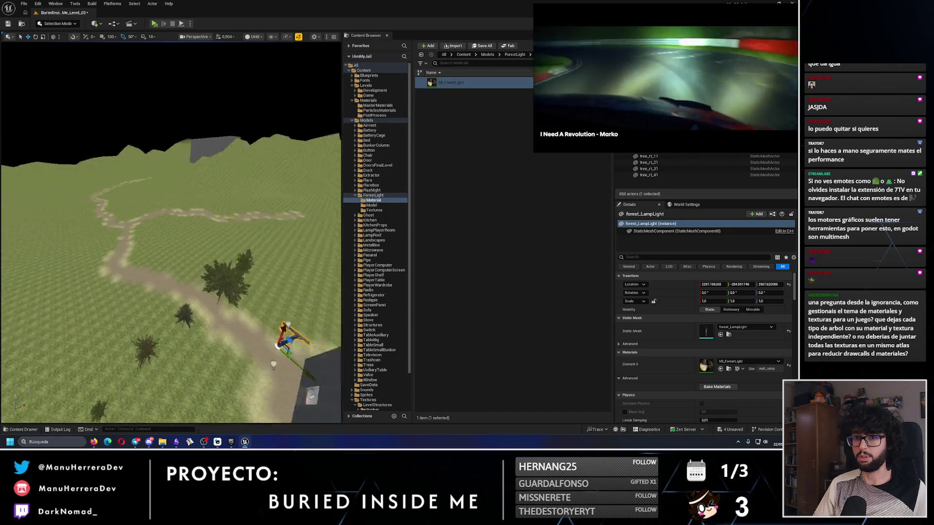
pyautogui.scroll(2, 170, 233)
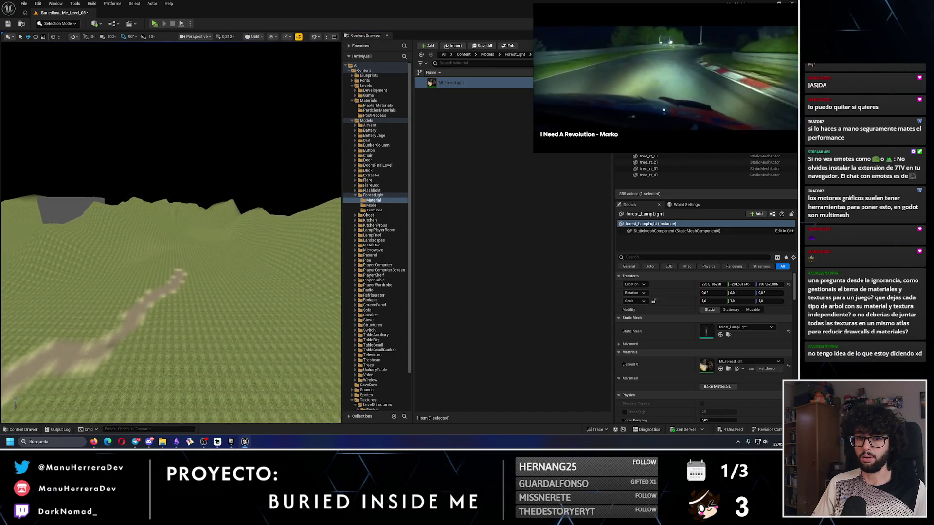
pyautogui.press('f')
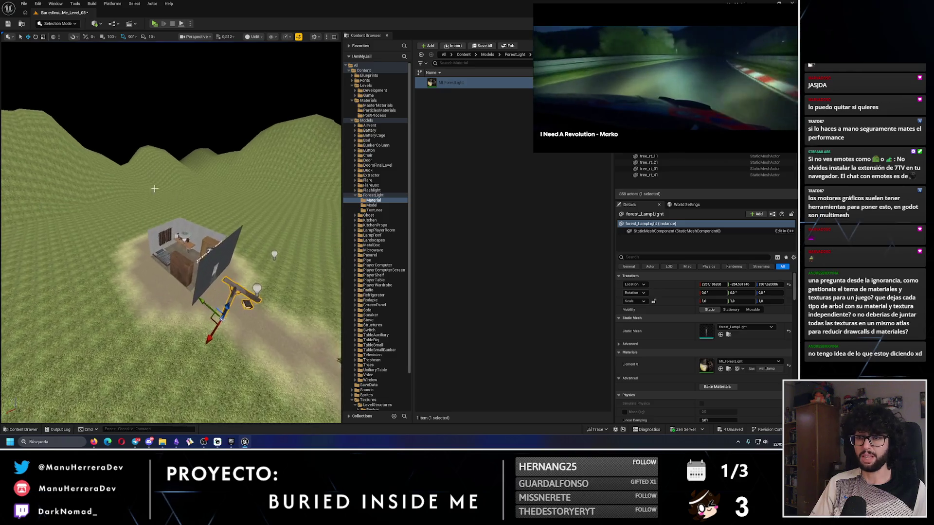
pyautogui.moveTo(154, 188); pyautogui.dragTo(179, 274)
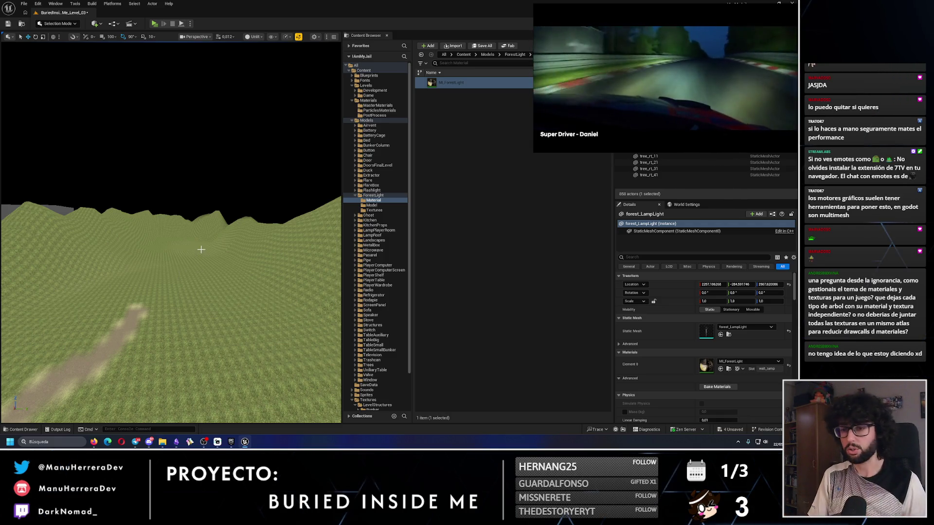
pyautogui.moveTo(201, 250)
pyautogui.mouseDown()
pyautogui.moveTo(201, 221)
pyautogui.moveTo(194, 253)
pyautogui.mouseUp()
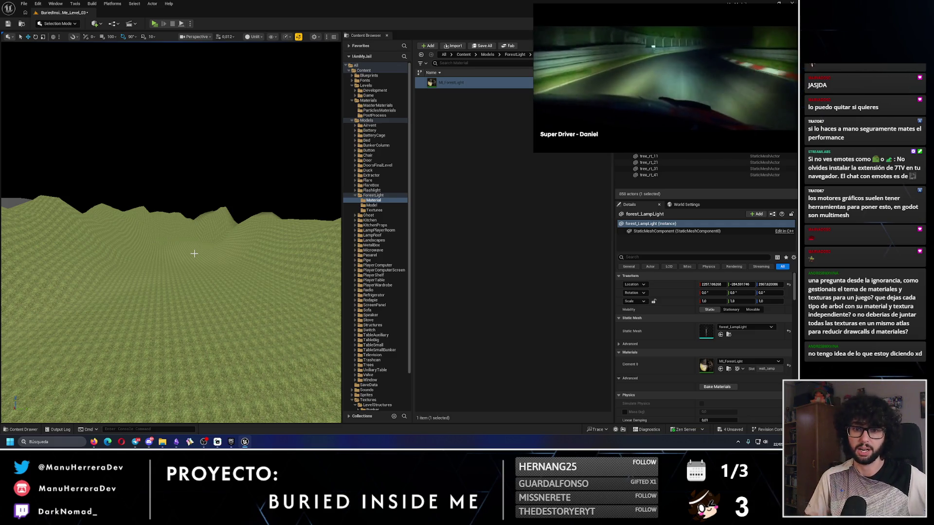
pyautogui.moveTo(180, 237); pyautogui.dragTo(174, 219)
# Focus on a tree beside the path, test-move it, then undo the move.
pyautogui.click(161, 204)
pyautogui.press('f')
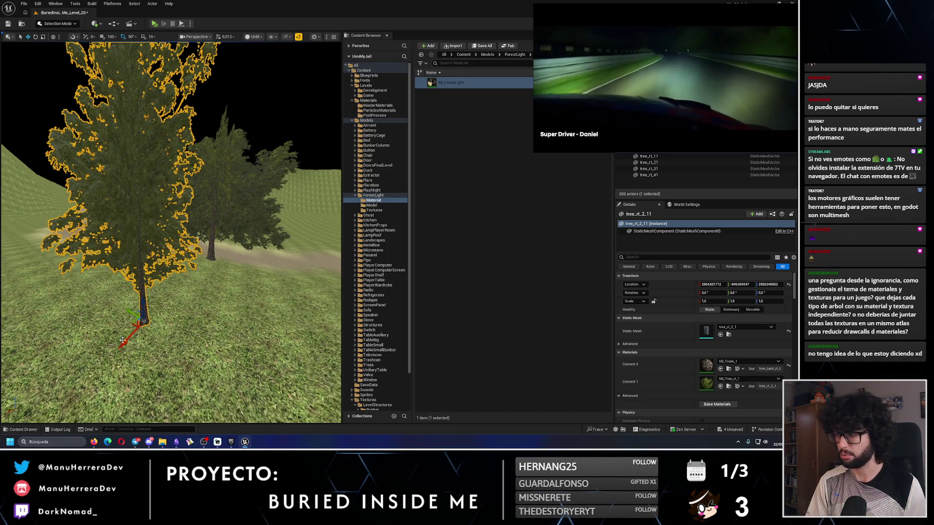
pyautogui.moveTo(123, 342); pyautogui.dragTo(107, 355)
pyautogui.hotkey('ctrl', 'z')
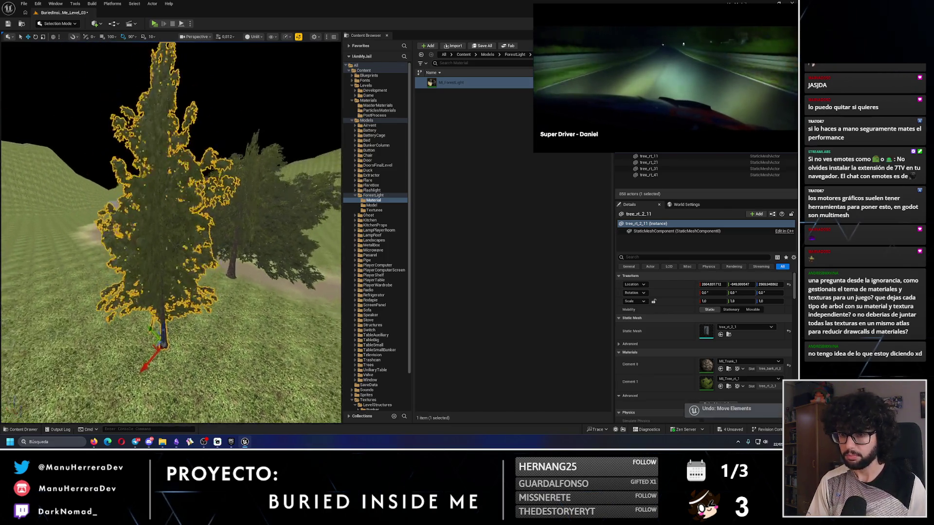
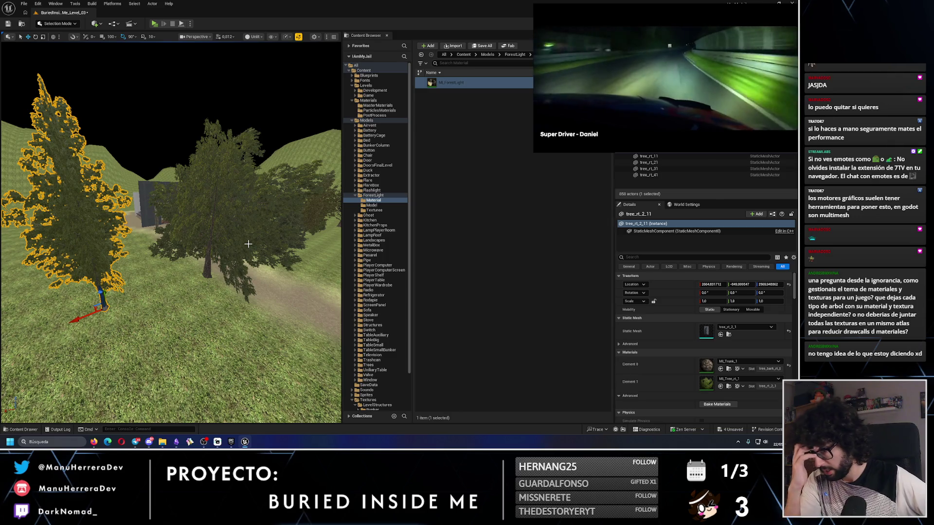
# Select the landscape and pull the camera back to a wide view of the winding dirt path.
pyautogui.click(278, 319)
pyautogui.moveTo(278, 319)
pyautogui.mouseDown()
pyautogui.moveTo(266, 272)
pyautogui.moveTo(261, 295)
pyautogui.moveTo(257, 265)
pyautogui.moveTo(272, 258)
pyautogui.moveTo(220, 295)
pyautogui.mouseUp()
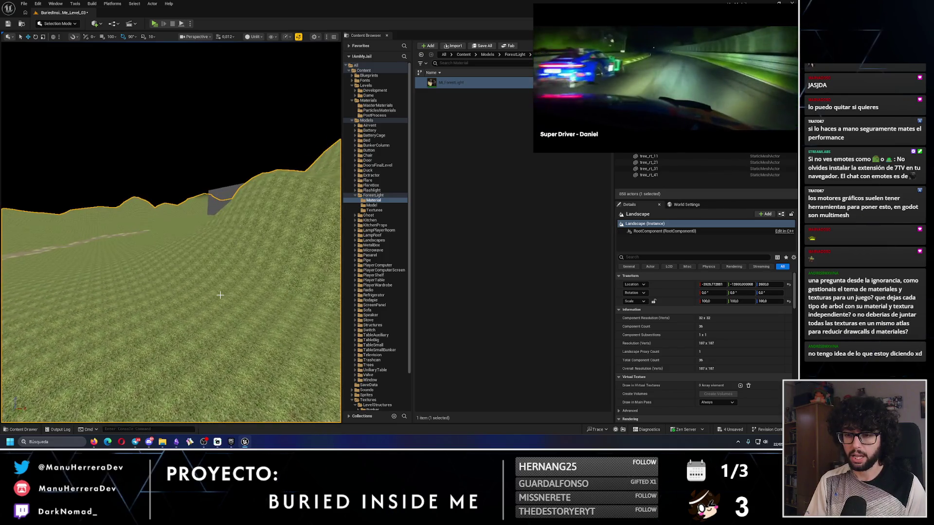
pyautogui.moveTo(185, 263); pyautogui.dragTo(185, 262)
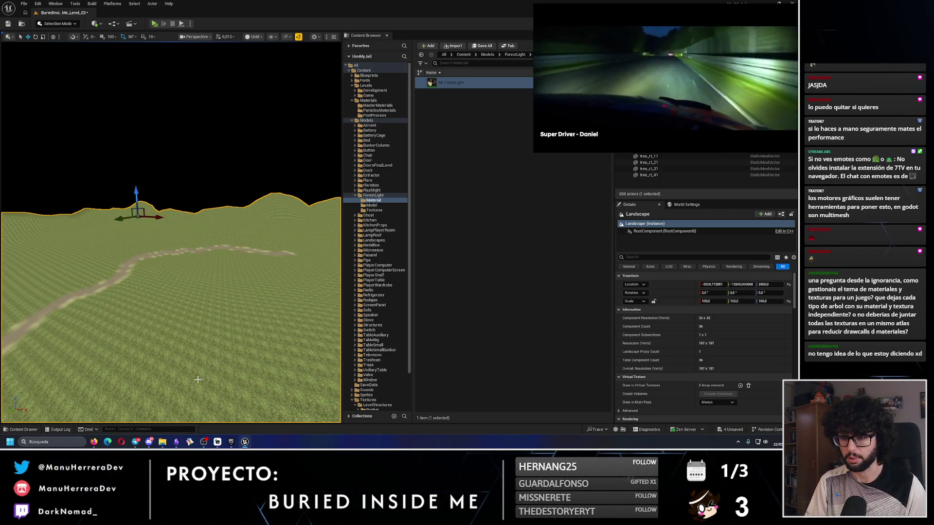
# In Obsidian's Tareas canvas, add the card 'Modelo de roca para bosque'.
pyautogui.moveTo(229, 448)
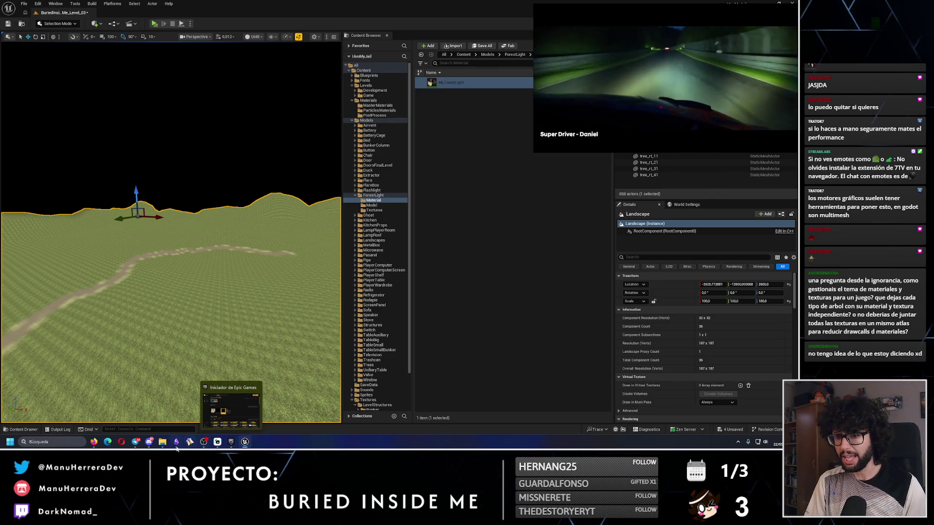
pyautogui.click(178, 442)
pyautogui.scroll(-2, 320, 306)
pyautogui.rightClick(295, 318)
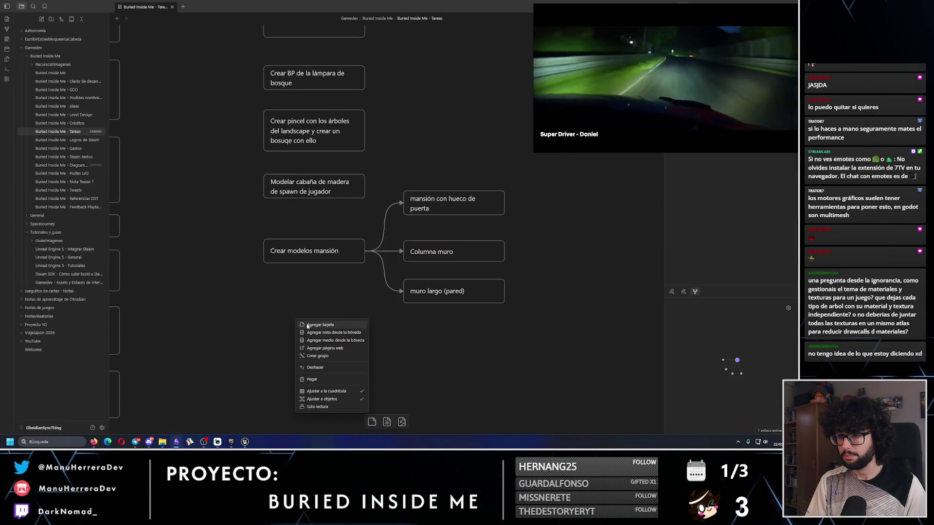
pyautogui.click(307, 327)
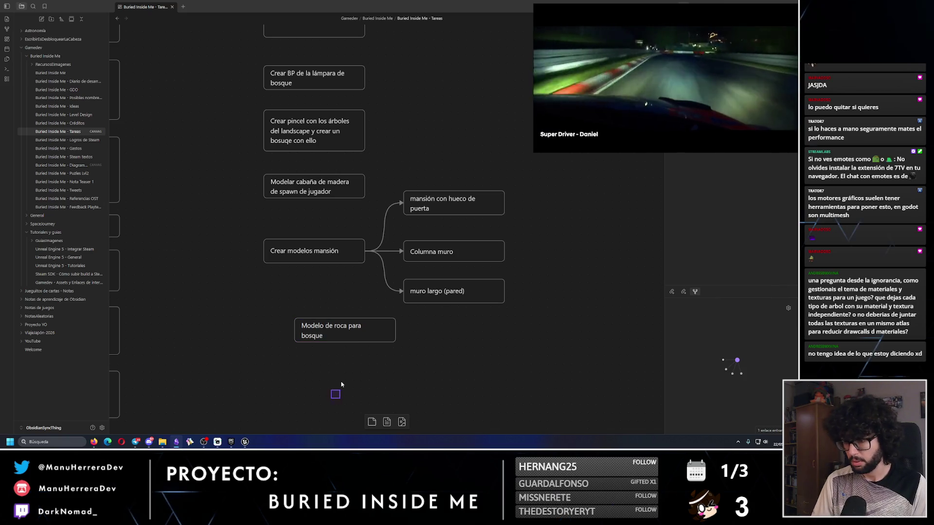
# Add a second card, 'Textura de roca para montañas del bosque', then return to Unreal.
pyautogui.scroll(-2, 330, 364)
pyautogui.rightClick(347, 306)
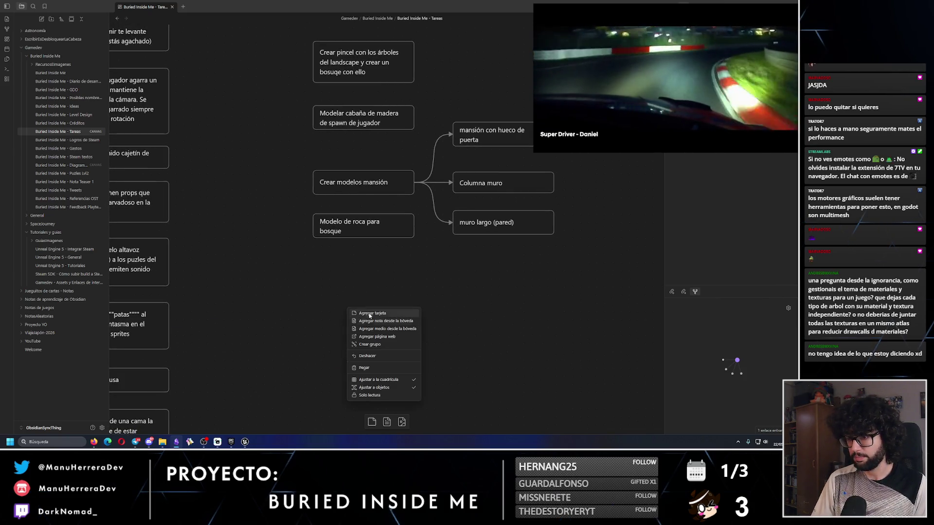
pyautogui.click(369, 315)
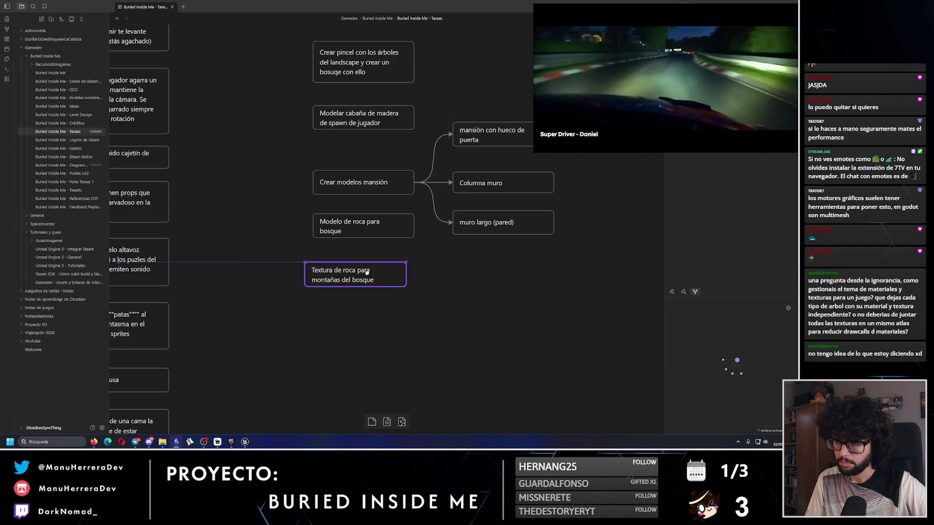
pyautogui.click(427, 321)
pyautogui.scroll(2, 392, 378)
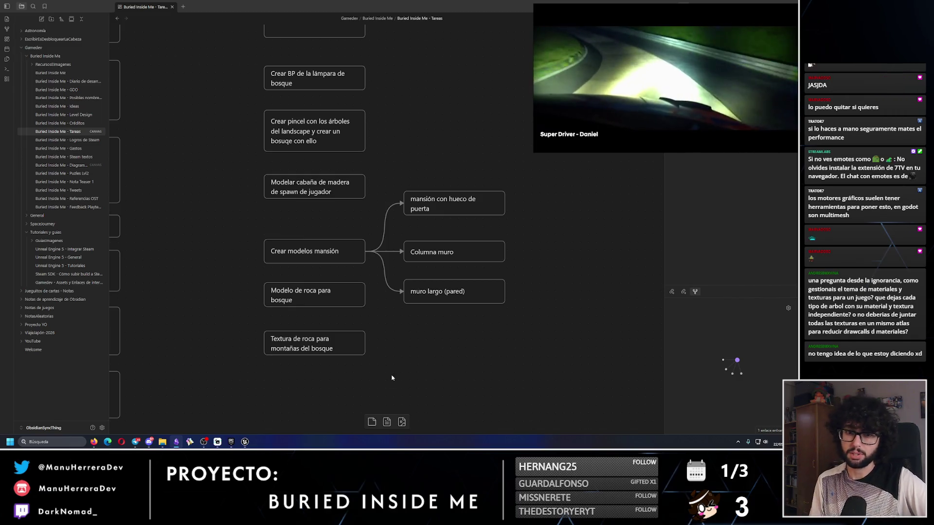
pyautogui.click(244, 442)
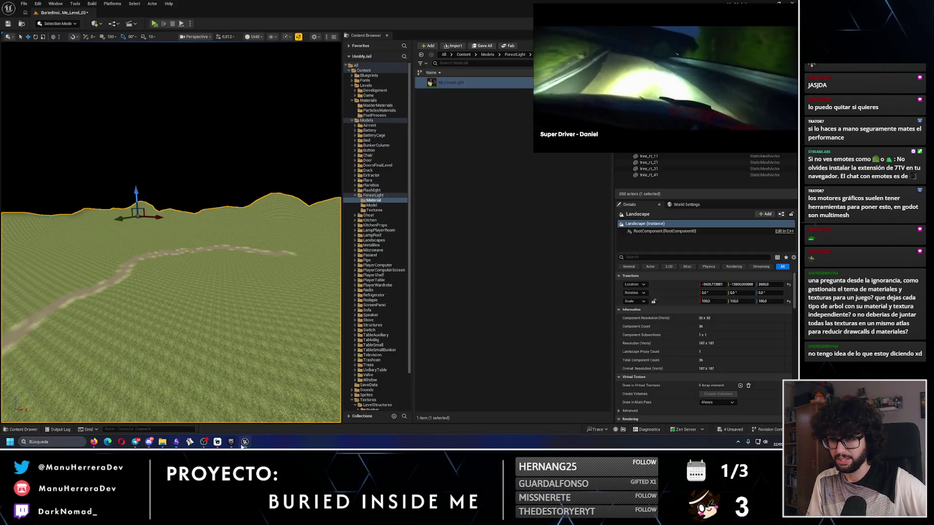
# Fly along the dirt path toward the trees and start a standalone play-test.
pyautogui.press('w')
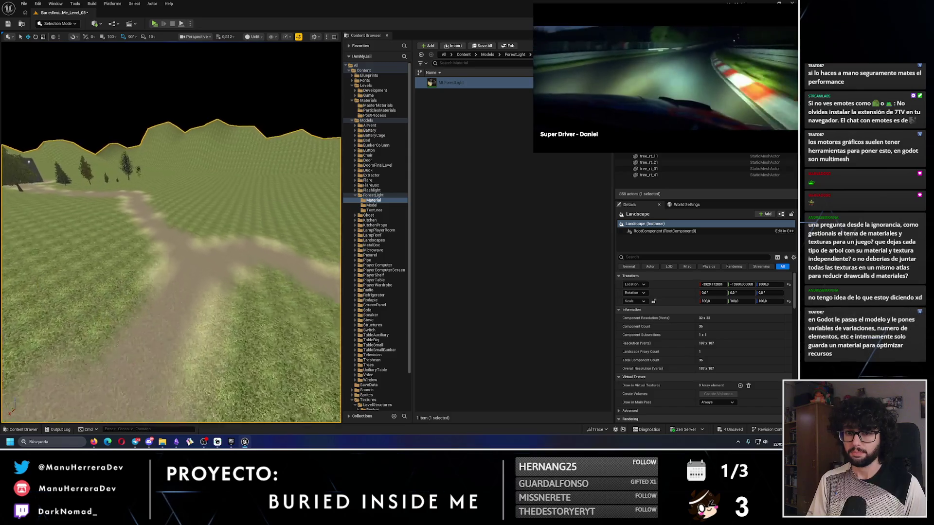
pyautogui.press('w')
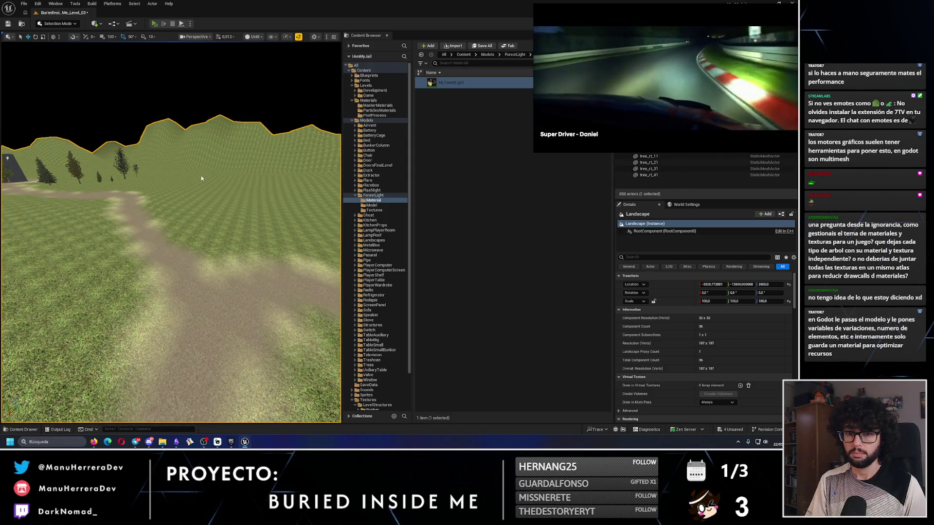
pyautogui.hotkey('alt', 'p')
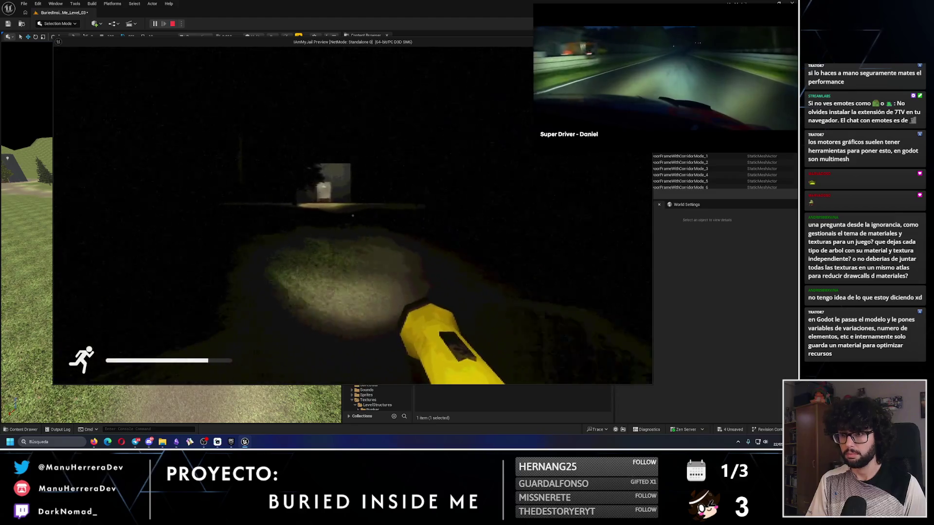
# Walk the player along the dark path up to the lit bunker door.
pyautogui.hotkey('shift', 'w')
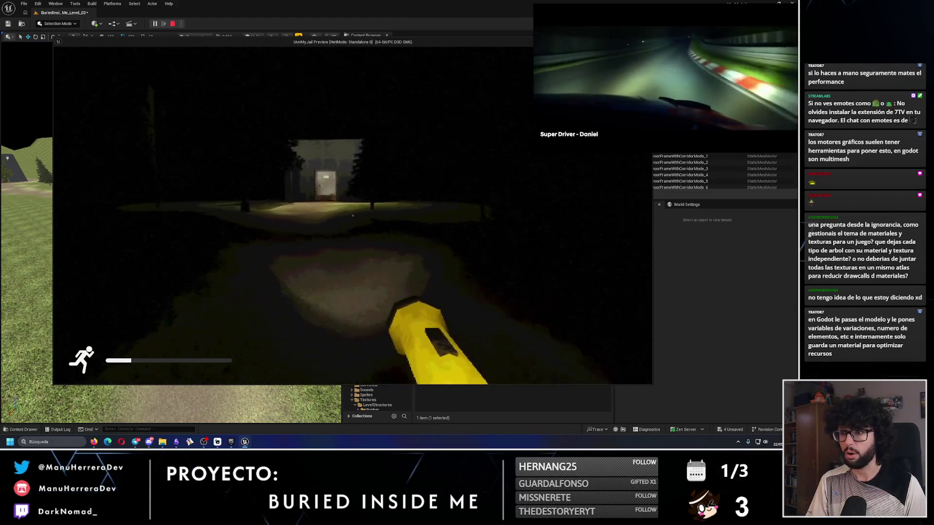
pyautogui.hotkey('shift', 'F1')
pyautogui.moveTo(653, 78)
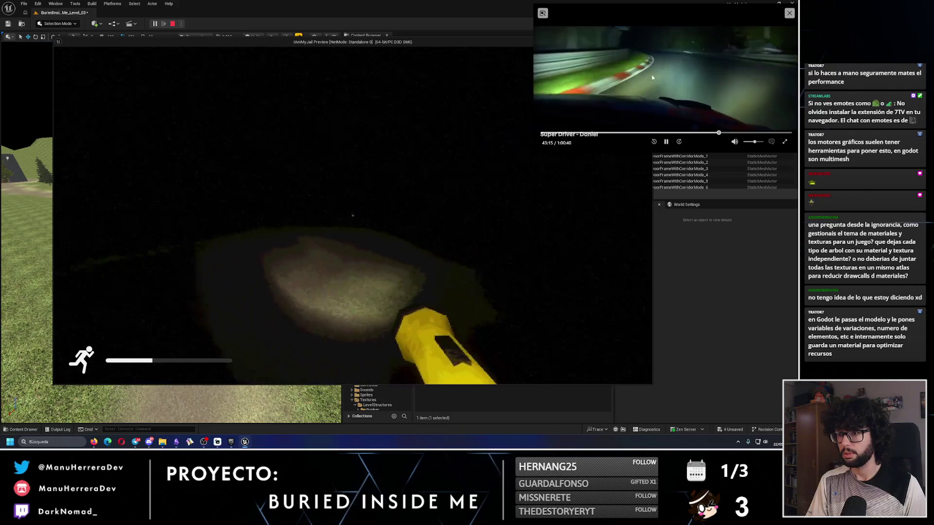
pyautogui.hotkey('shift', 'w')
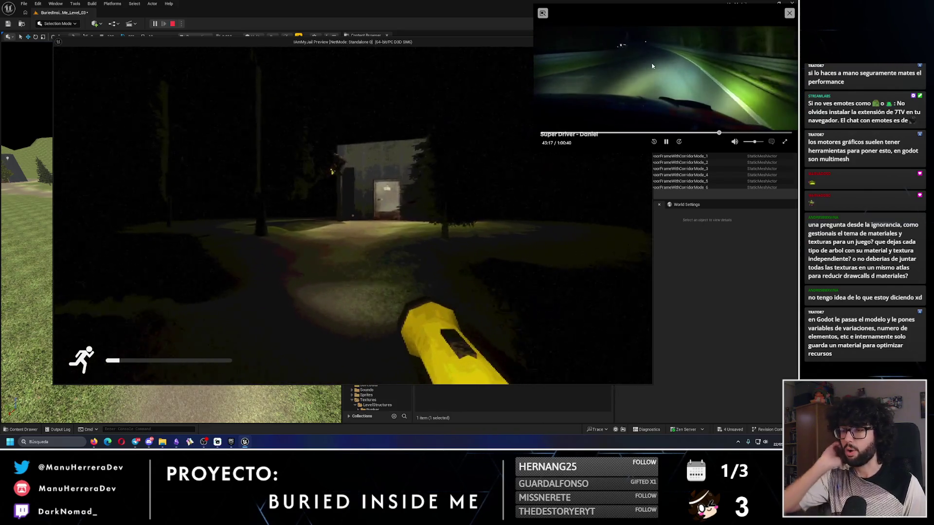
pyautogui.press('w')
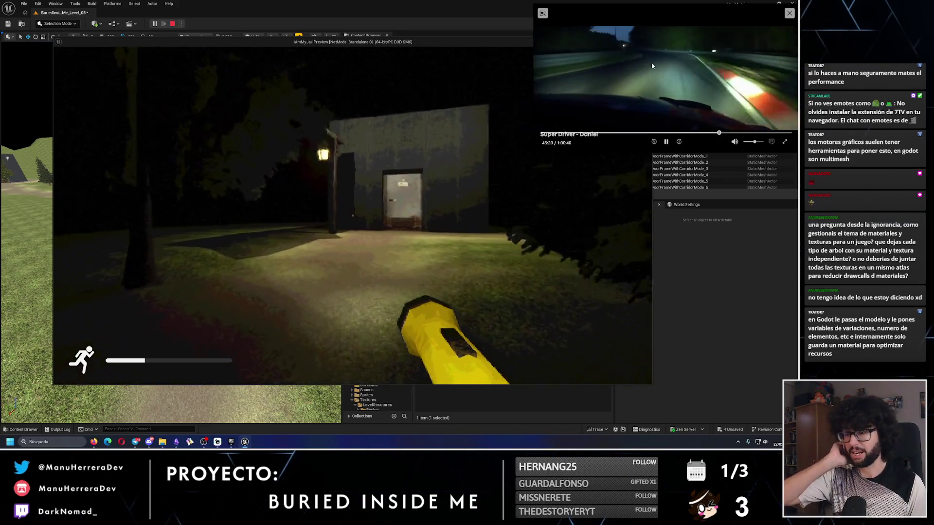
pyautogui.press('w')
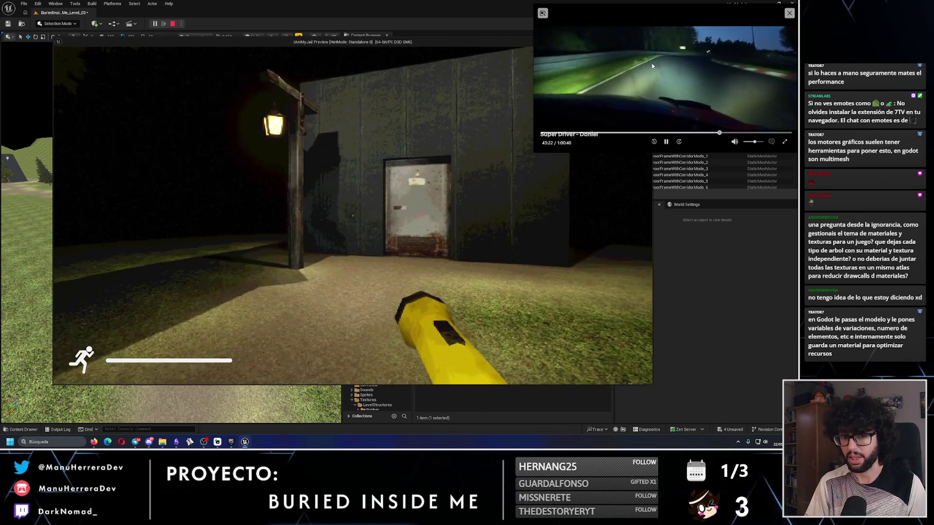
pyautogui.press('w')
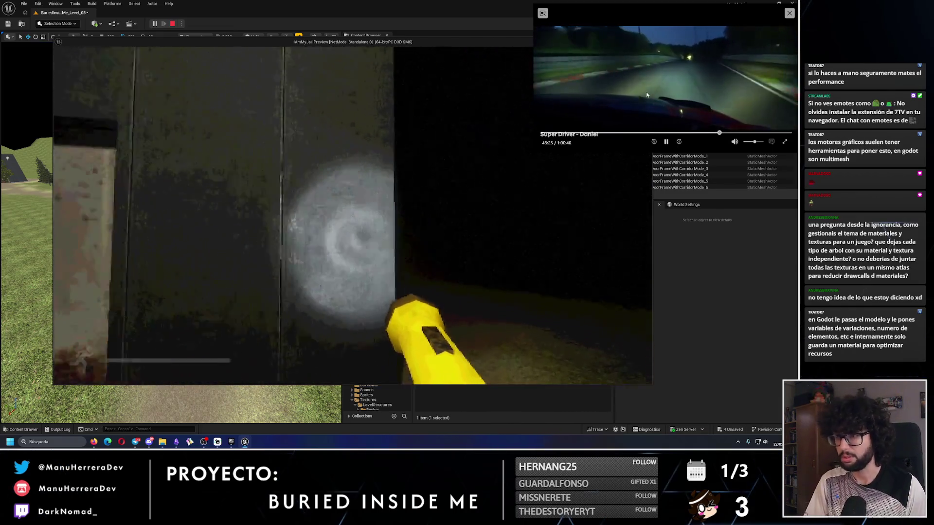
# Go inside the bunker, look around the lit room, then end the play-test.
pyautogui.hotkey('shift', 'w')
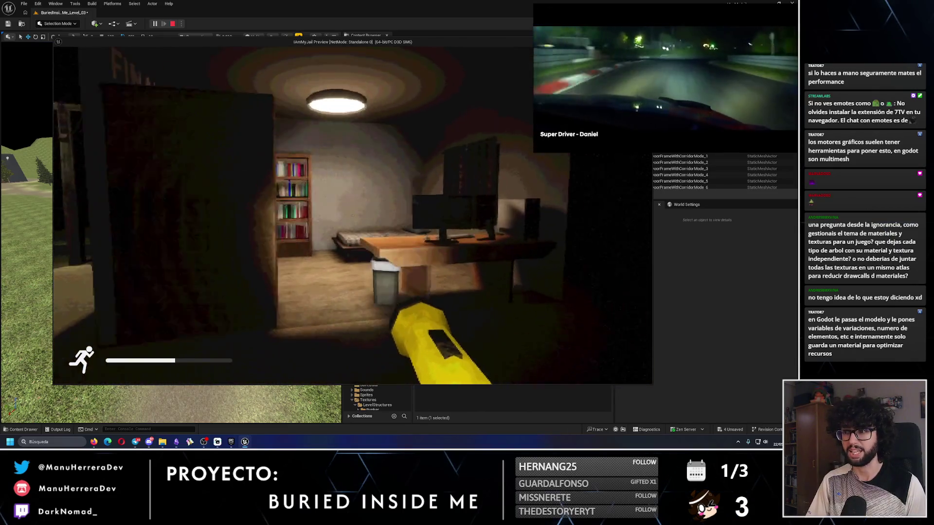
pyautogui.hotkey('shift', 'w')
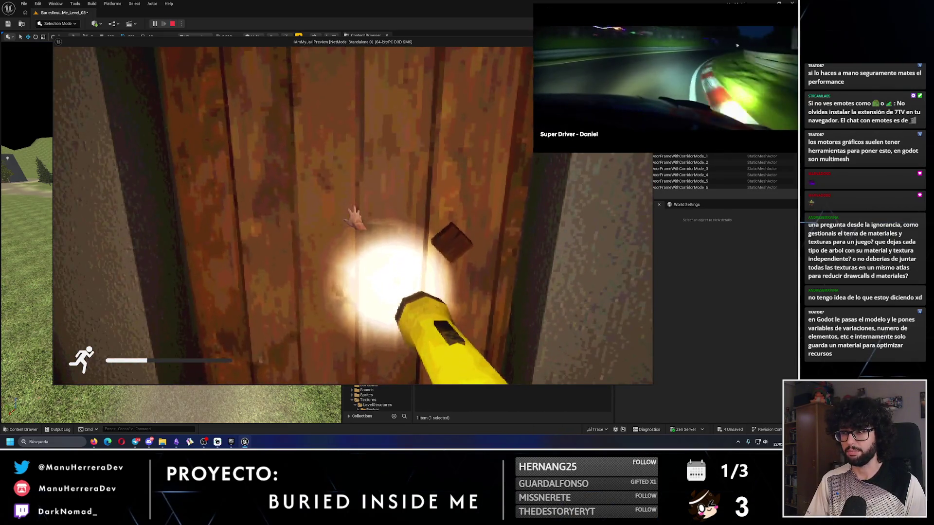
pyautogui.press('s')
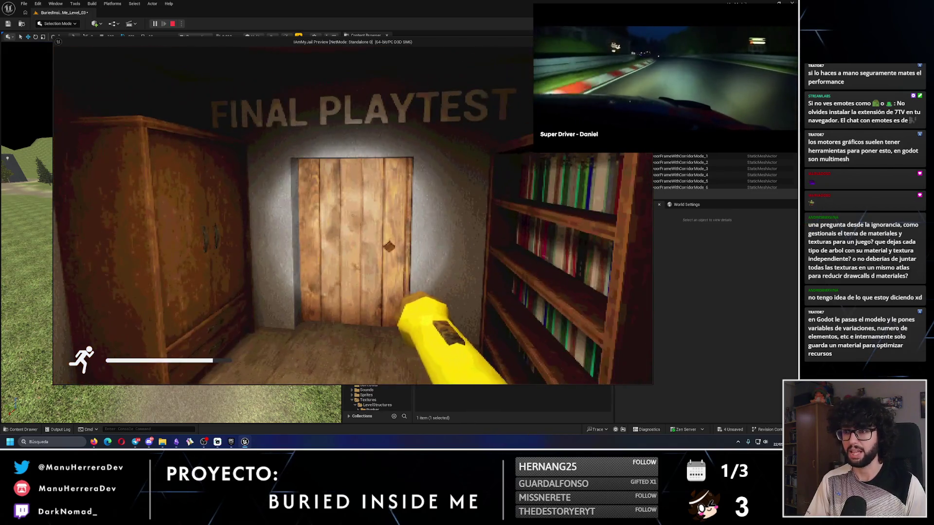
pyautogui.press('a')
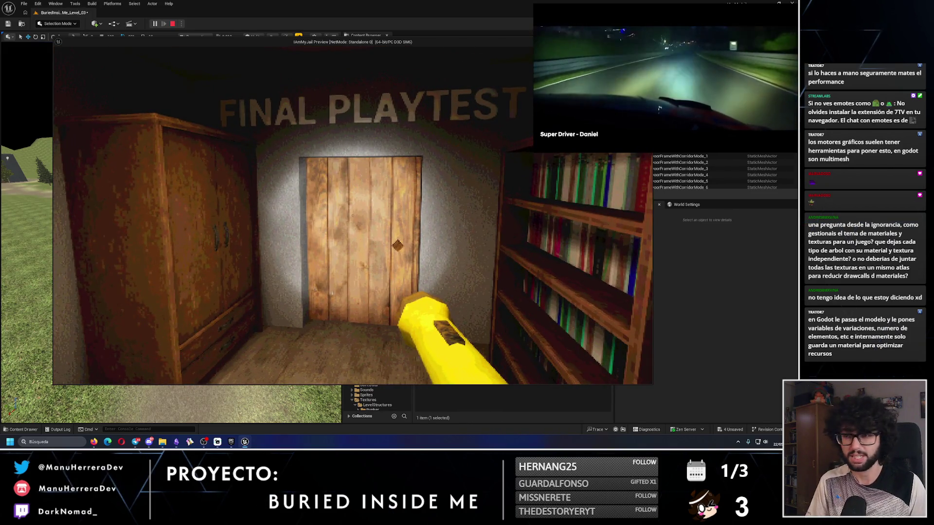
pyautogui.press('Escape')
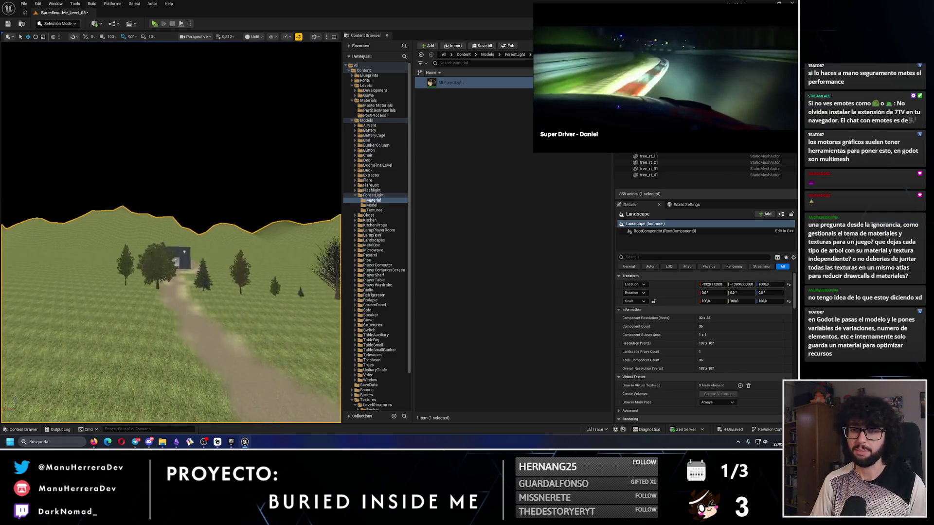
# Select the lamp's point light and inspect its Light Color under the lit night view.
pyautogui.press('w')
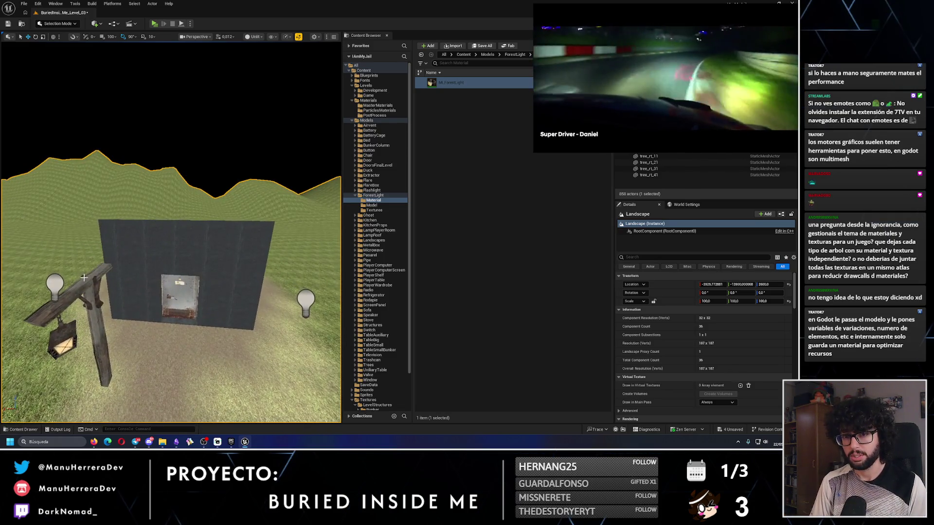
pyautogui.click(55, 283)
pyautogui.hotkey('alt', '4')
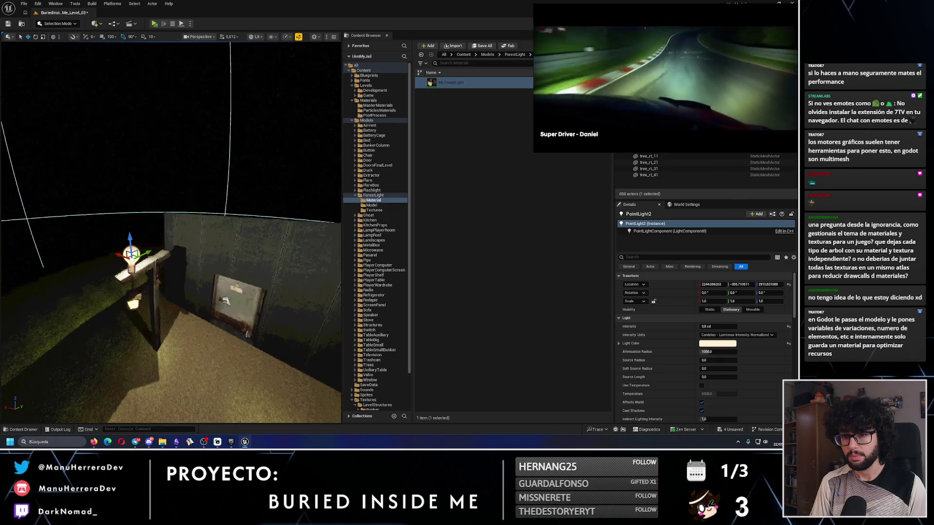
pyautogui.click(717, 343)
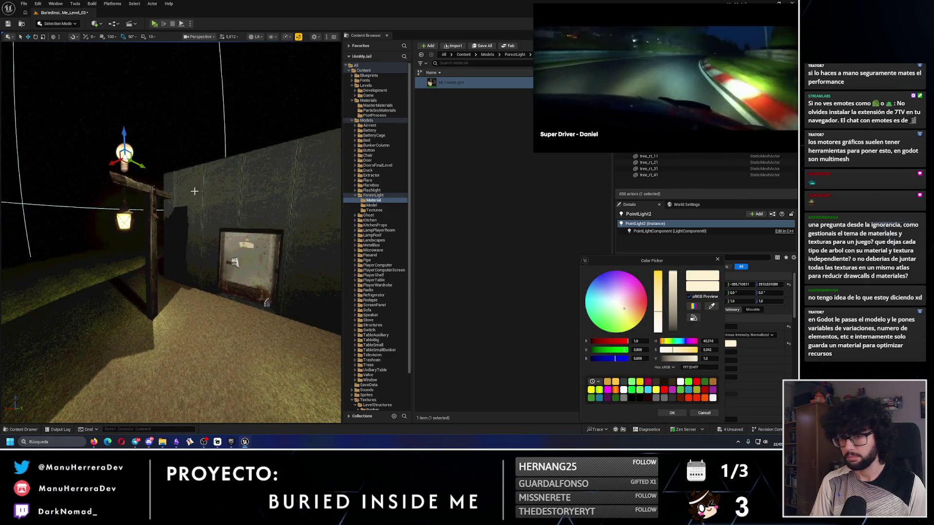
pyautogui.click(125, 216)
# Select the lamp post, frame it in Unlit view, then start playing the level.
pyautogui.click(124, 217)
pyautogui.moveTo(125, 217); pyautogui.dragTo(199, 237)
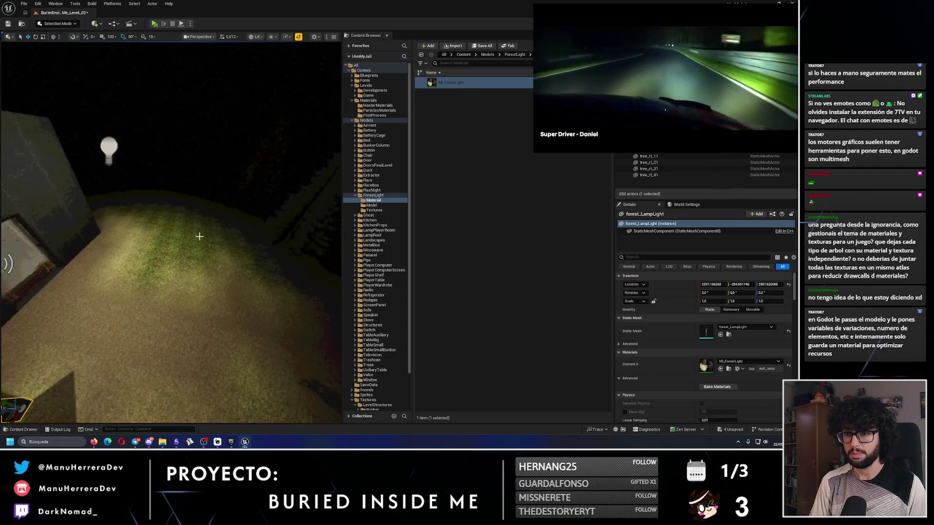
pyautogui.hotkey('alt', '3')
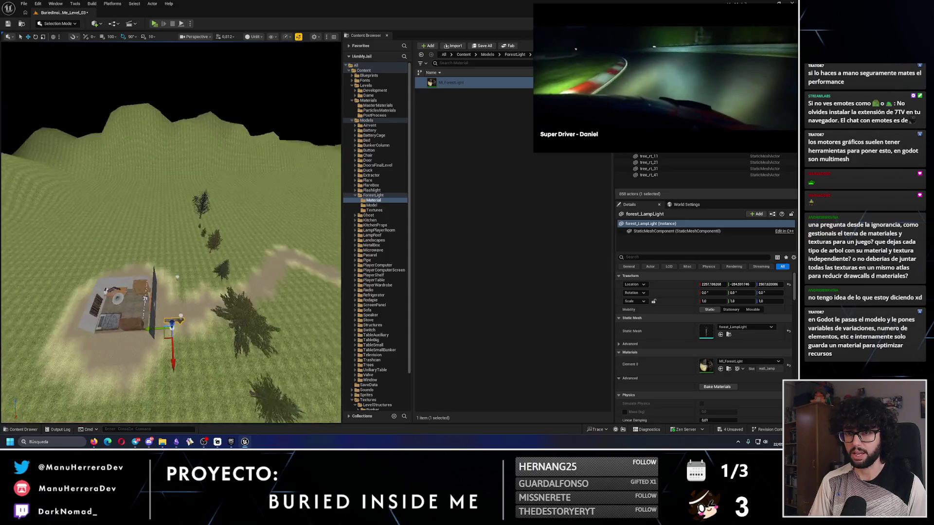
pyautogui.press('f')
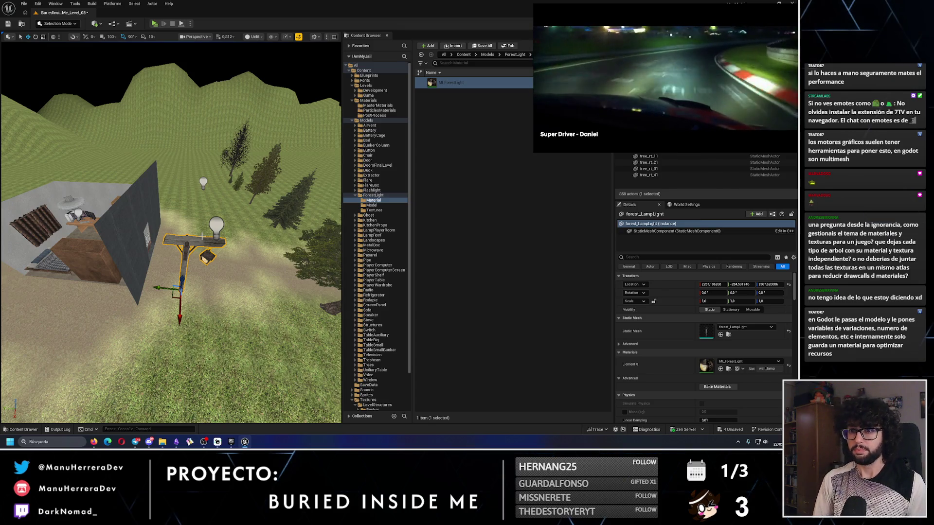
pyautogui.click(154, 23)
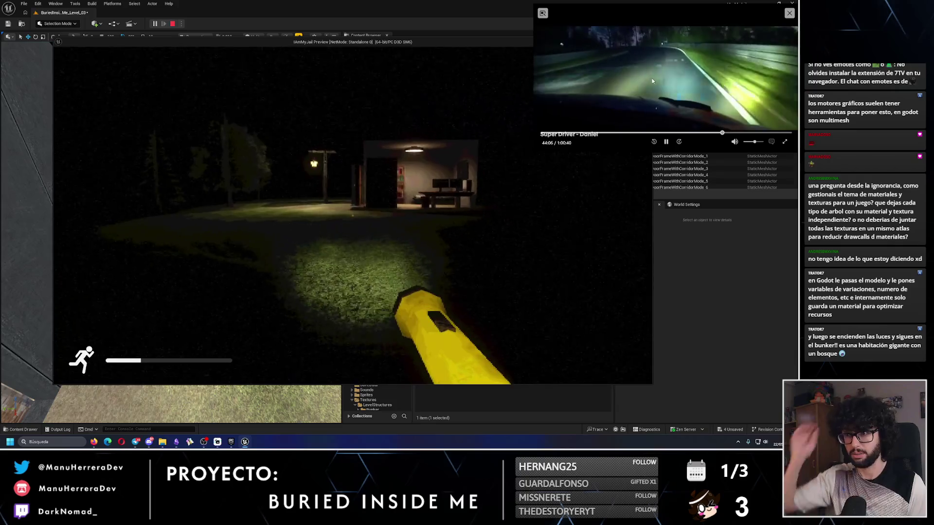
# Sprint through the dark forest toward the lit cabin, stop the play-test, and frame the lamp by the bunker.
pyautogui.hotkey('shift', 'F1')
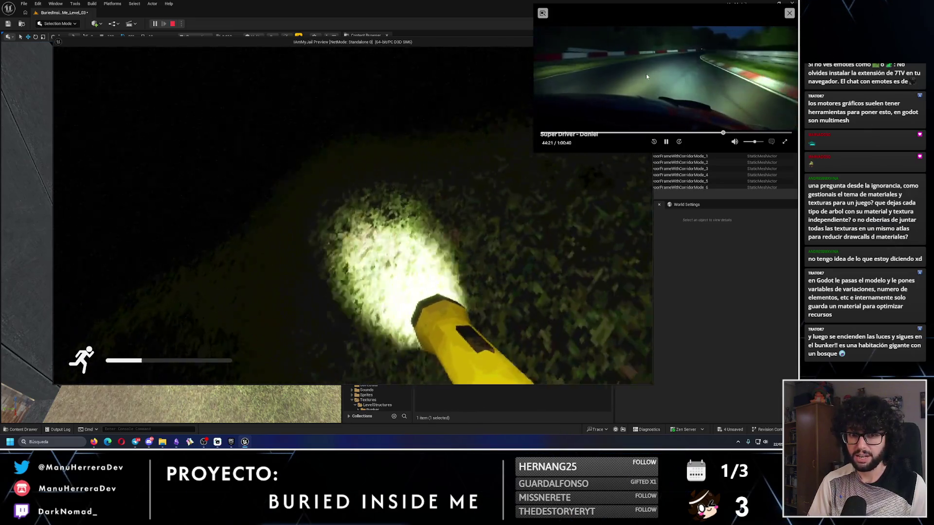
pyautogui.press('shift')
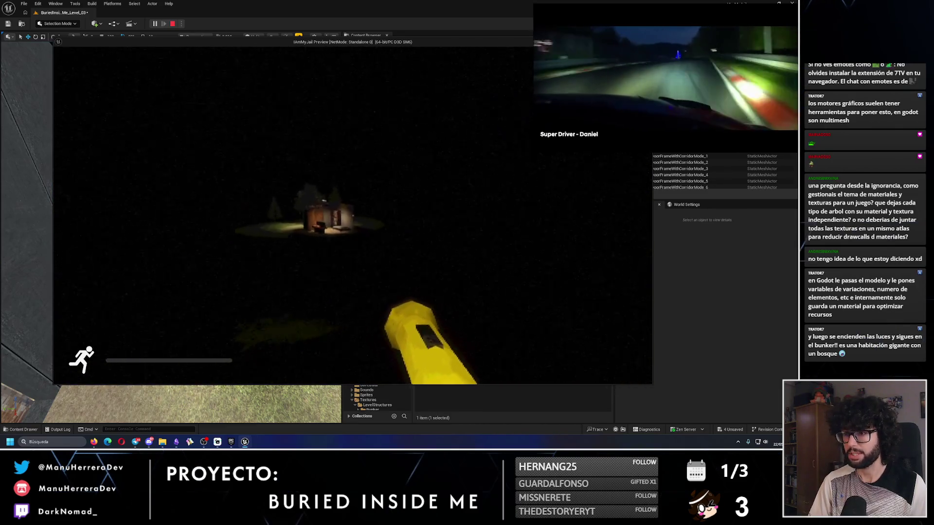
pyautogui.moveTo(652, 50)
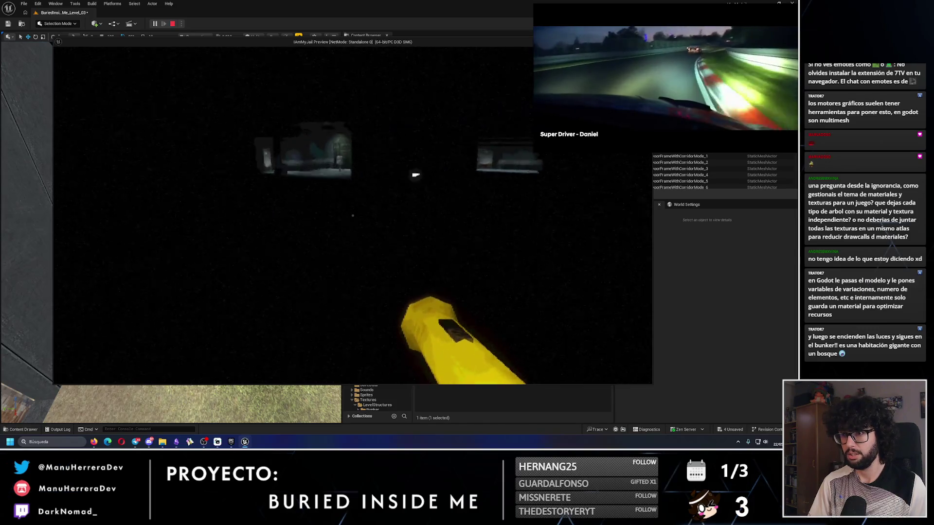
pyautogui.press('Escape')
pyautogui.press('f')
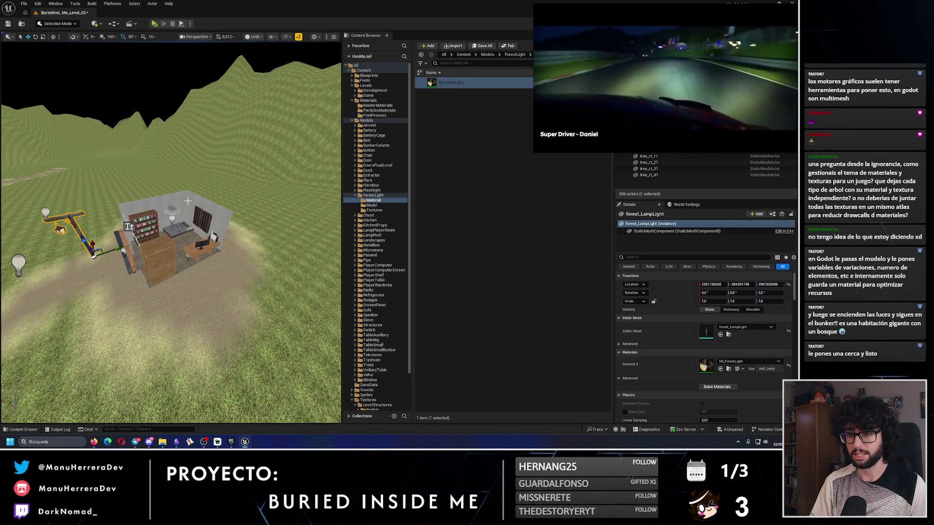
# Select and delete the bunker room's outer shell, then save the level.
pyautogui.click(184, 243)
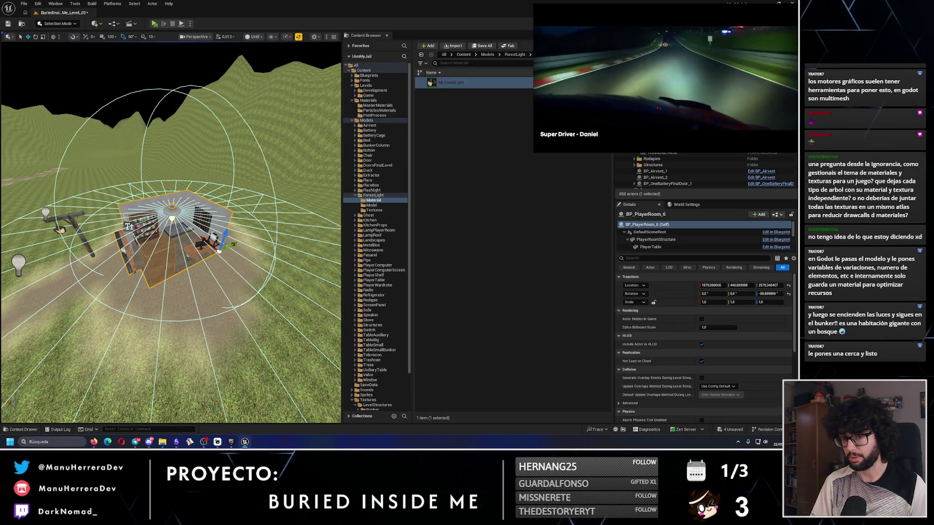
pyautogui.scroll(3, 167, 261)
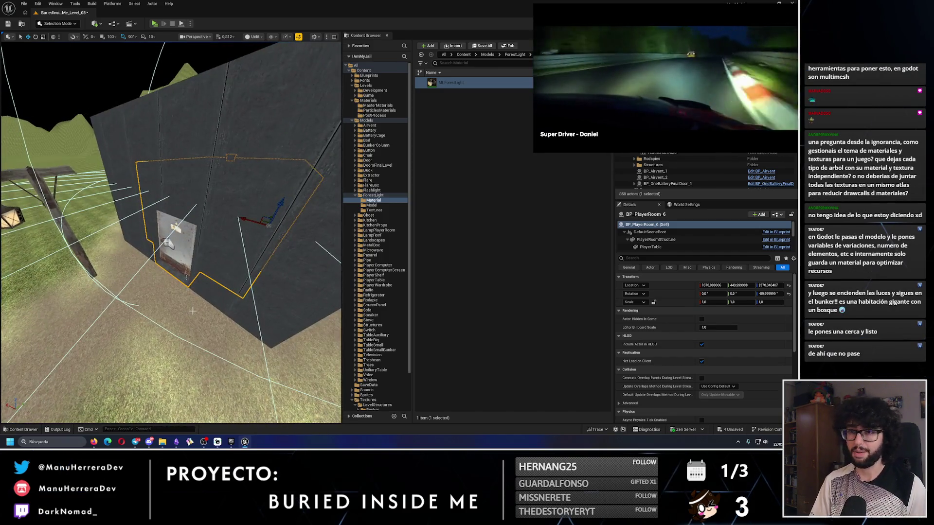
pyautogui.scroll(-5, 230, 333)
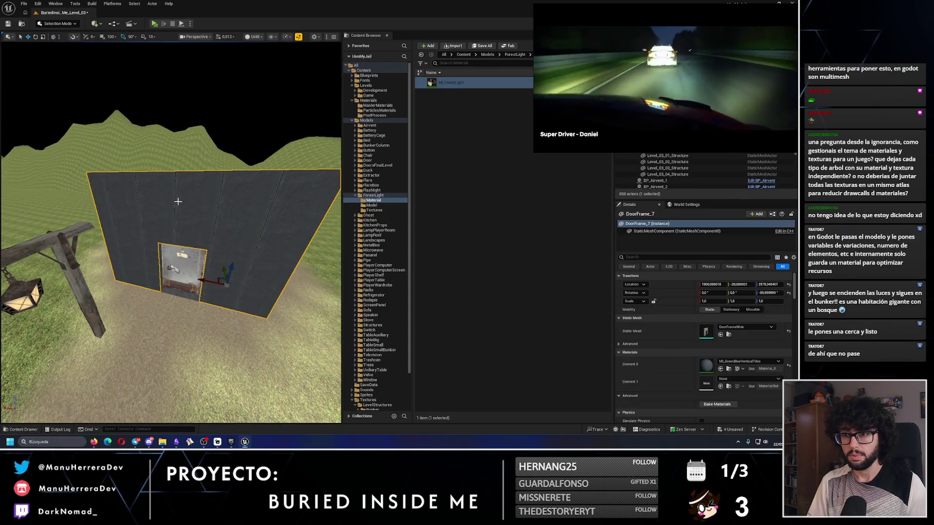
pyautogui.press('Delete')
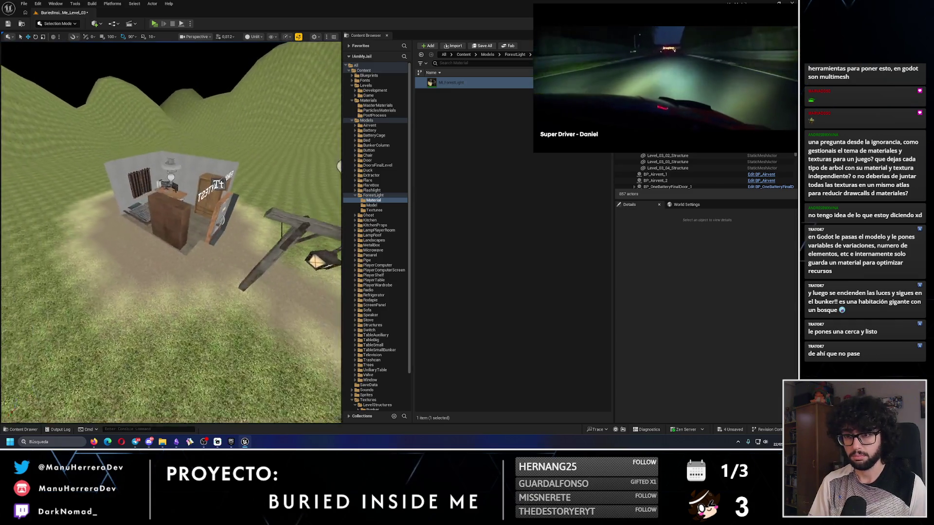
pyautogui.click(7, 24)
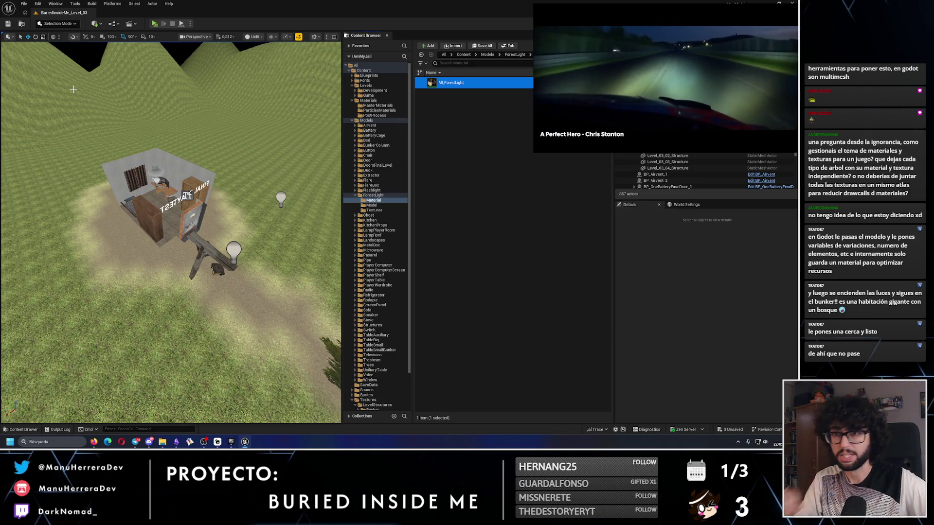
# Fly the camera around the bunker, trees, dirt path and lamps to inspect the level.
pyautogui.moveTo(74, 89); pyautogui.dragTo(166, 122)
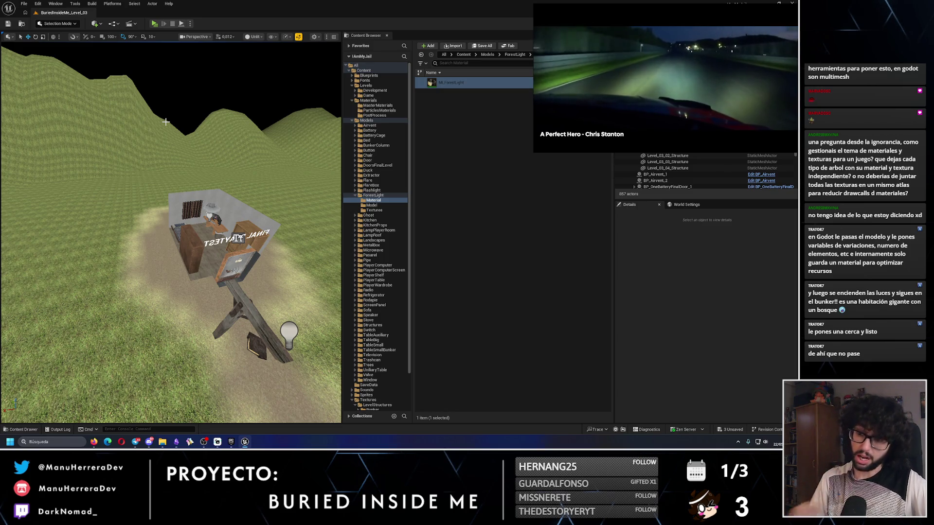
pyautogui.moveTo(238, 238); pyautogui.dragTo(146, 109)
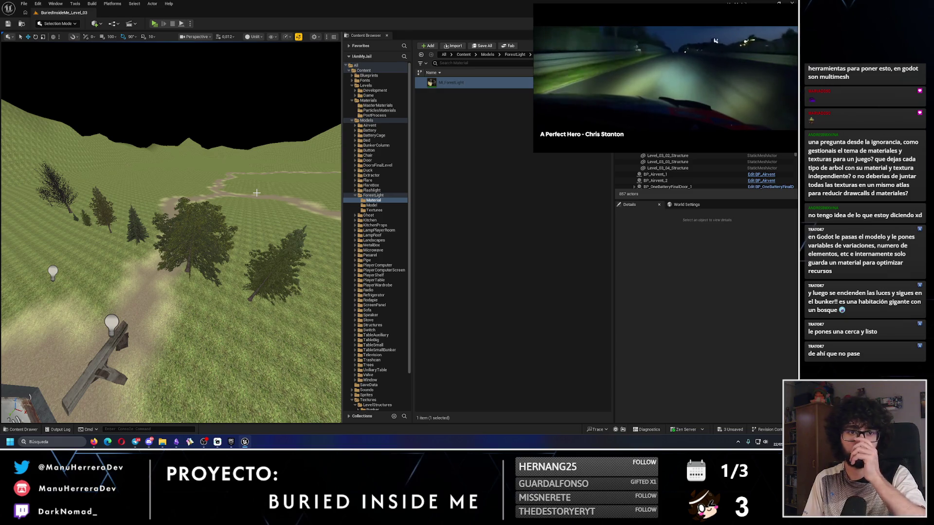
pyautogui.moveTo(126, 175); pyautogui.dragTo(126, 219)
pyautogui.moveTo(302, 411); pyautogui.dragTo(302, 389)
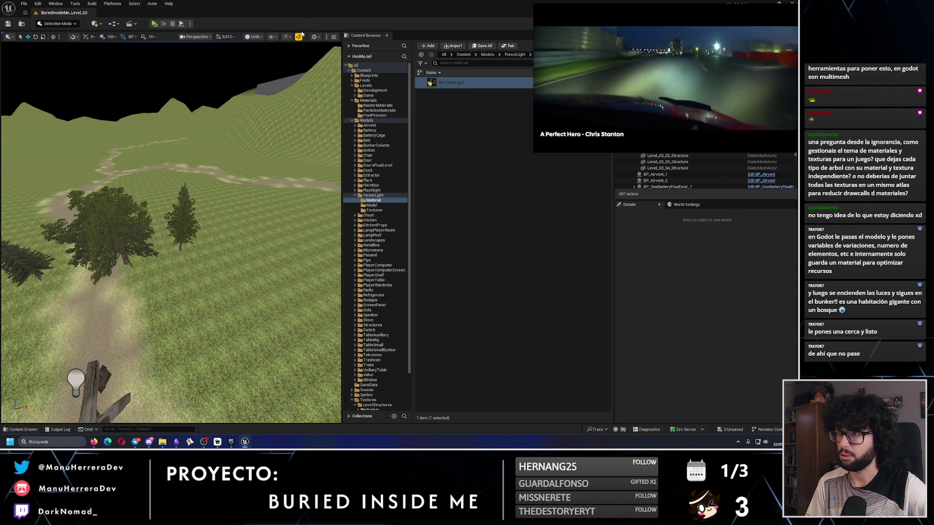
pyautogui.moveTo(302, 7)
pyautogui.mouseDown()
pyautogui.moveTo(273, 29)
pyautogui.moveTo(311, 1)
pyautogui.mouseUp()
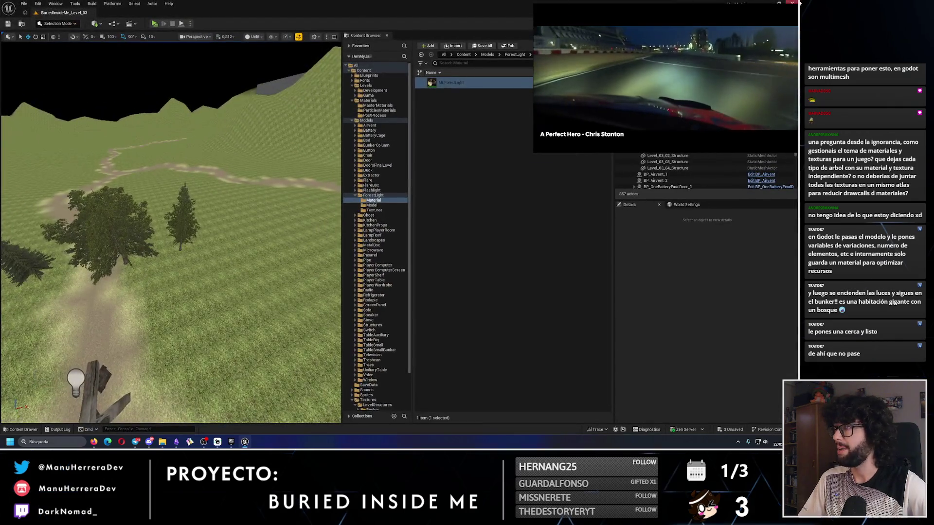
# Close Unreal, dismissing the save prompt, and bring the browser with Instagram to the front.
pyautogui.click(798, 2)
pyautogui.click(417, 294)
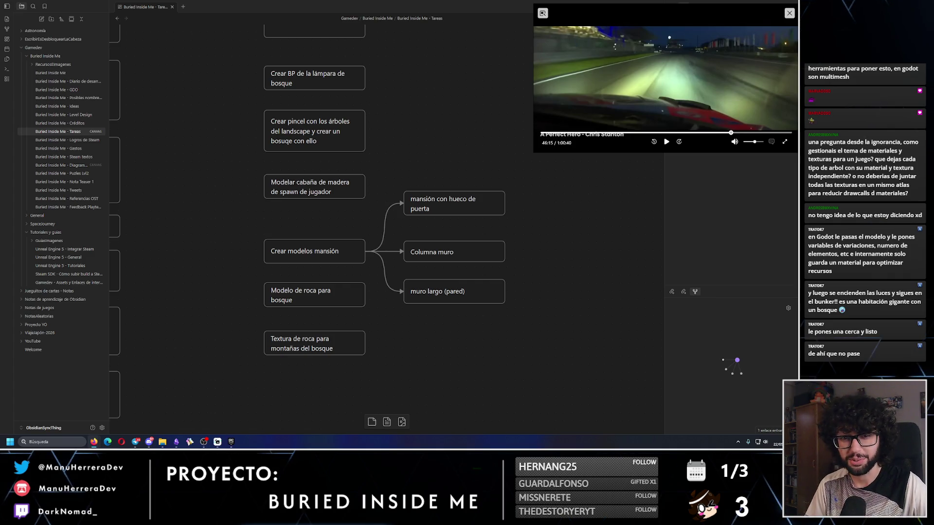
pyautogui.click(122, 442)
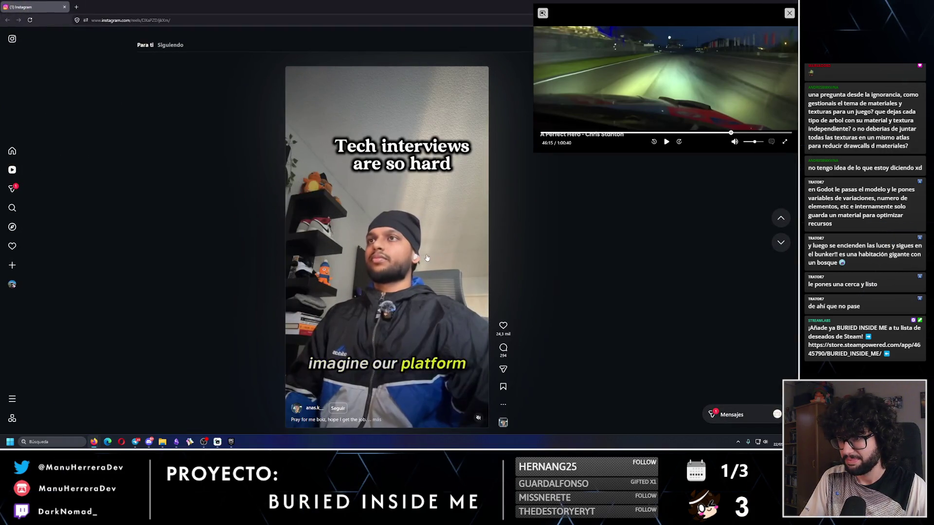
# Pause and resume the 'Tech interviews are so hard' reel, reload Instagram, then pause again.
pyautogui.click(426, 328)
pyautogui.click(470, 420)
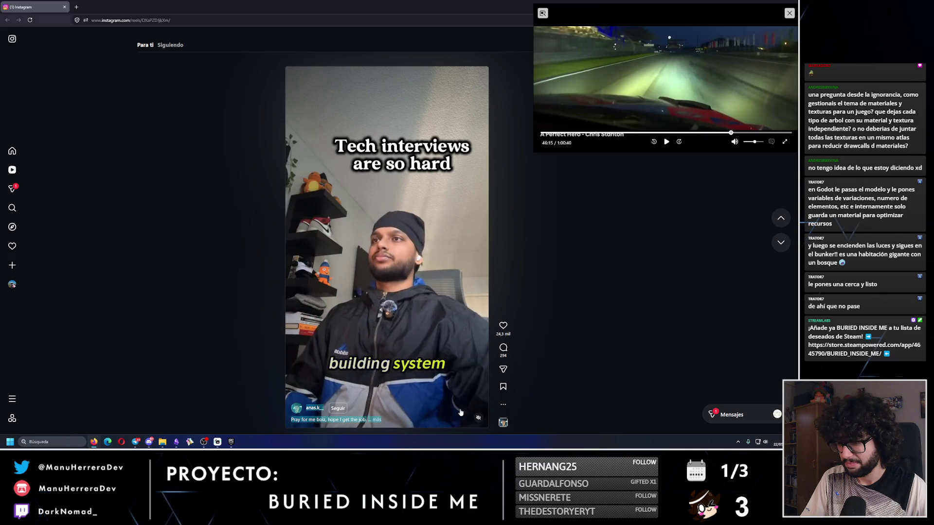
pyautogui.press('F5')
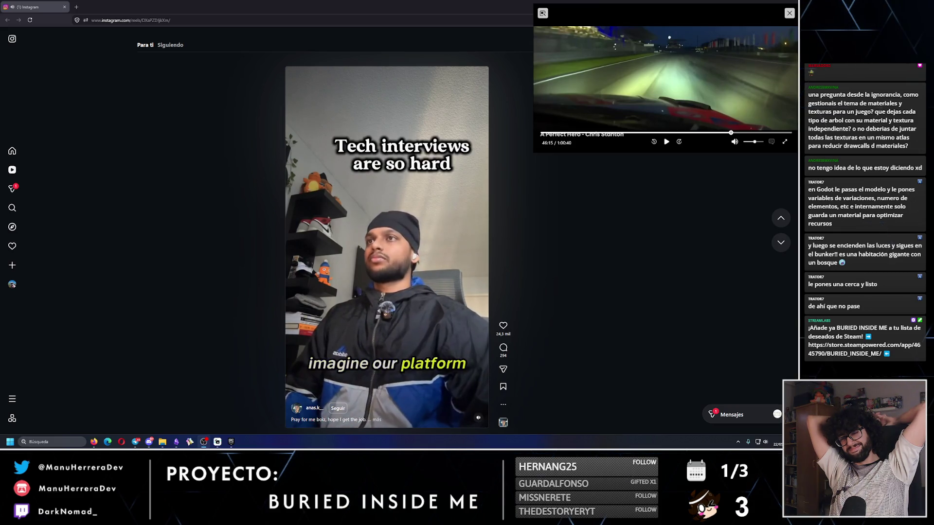
pyautogui.click(364, 323)
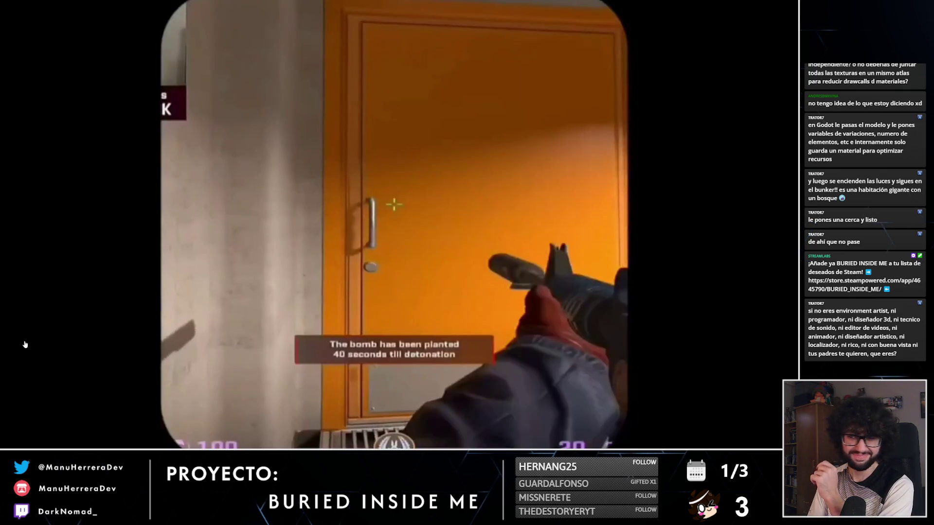
# Exit the fullscreen clip, close the browser, and check the date in the taskbar calendar.
pyautogui.press('Escape')
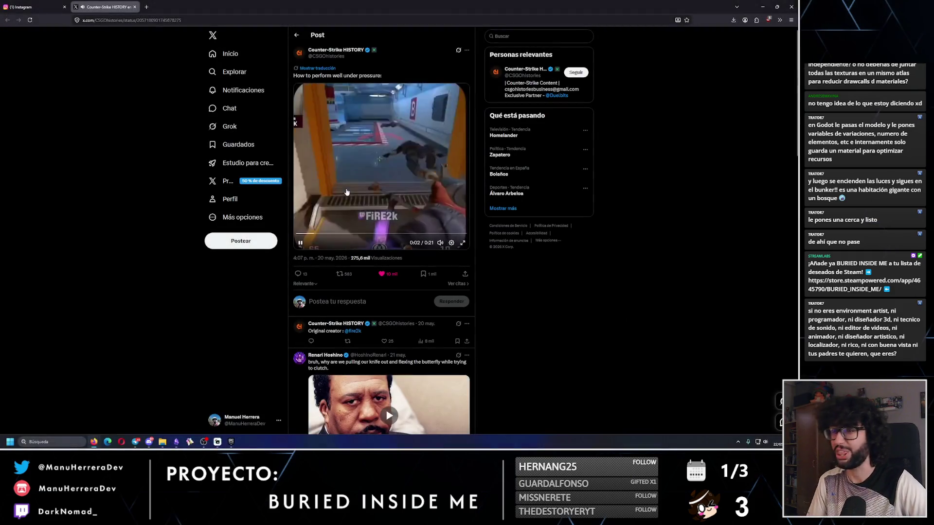
pyautogui.click(797, 4)
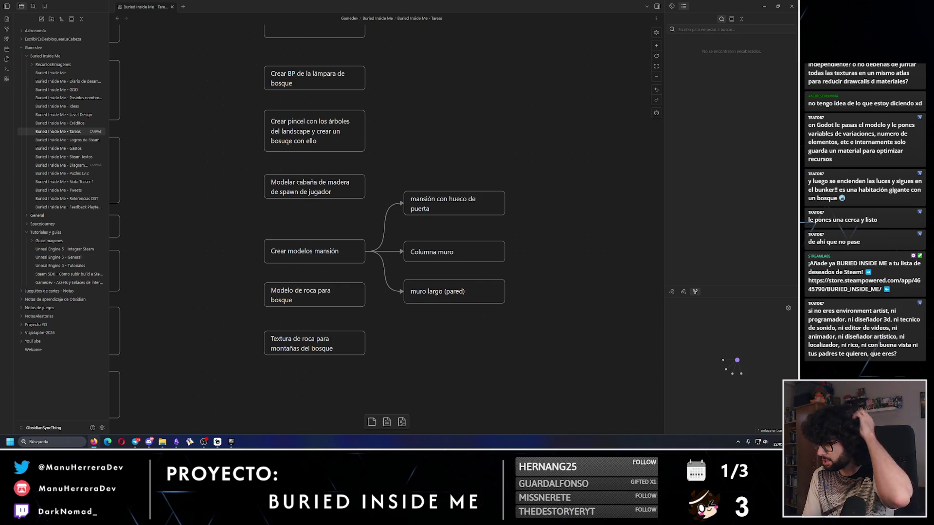
pyautogui.click(778, 441)
pyautogui.click(353, 364)
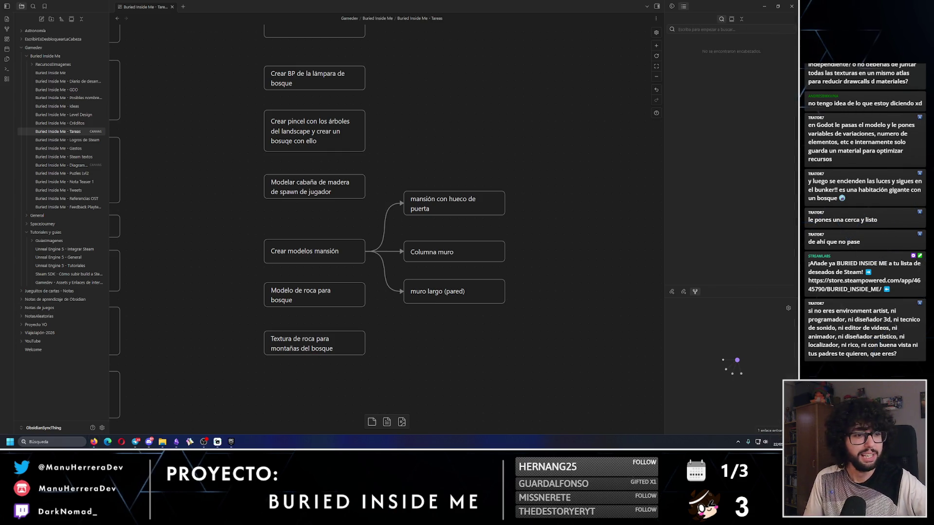